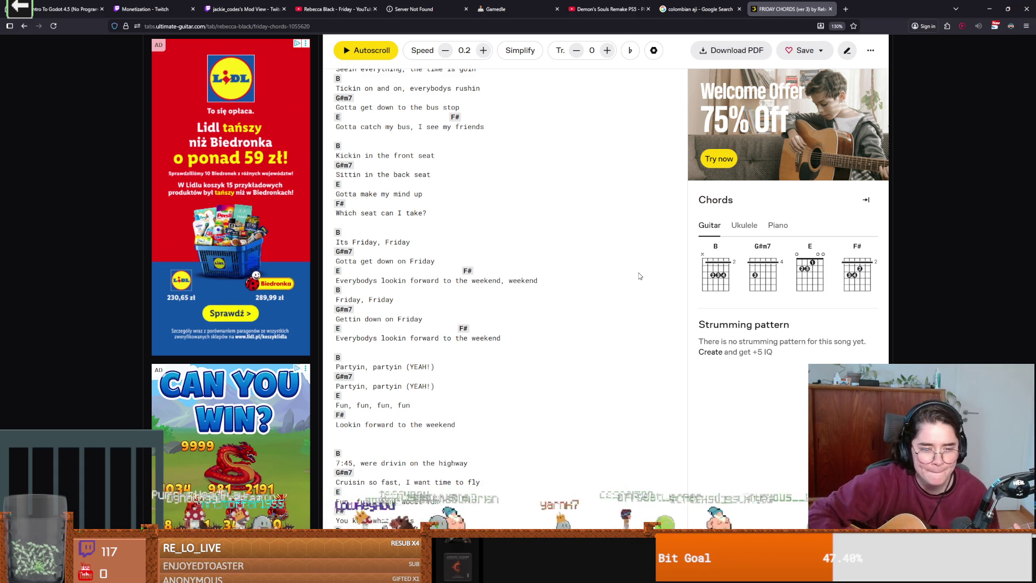
- Leave the Ultimate Guitar chord sheet for the Godot editor showing attack_state.gd
scroll(641, 317, "down", 3)
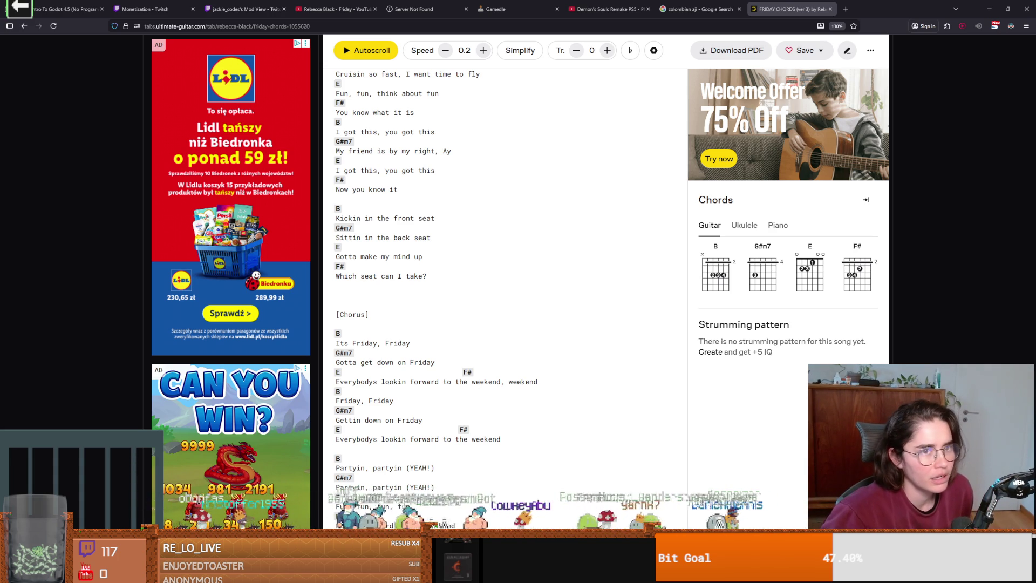
key("alt+Tab")
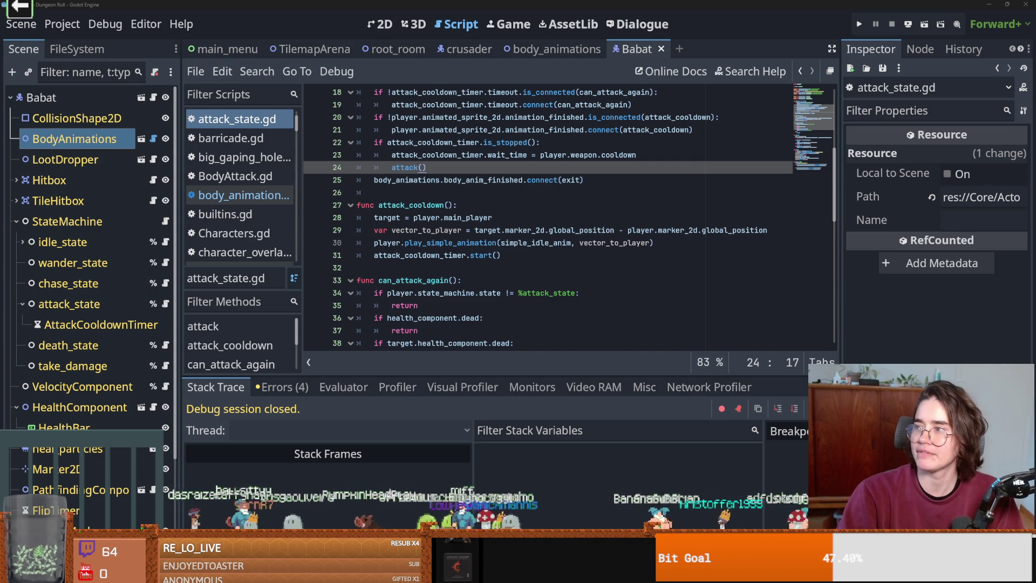
- Switch to Firefox and scroll the 'popular songs from 2009' results down to the Songs list
key("alt+Tab")
scroll(458, 342, "down", 3)
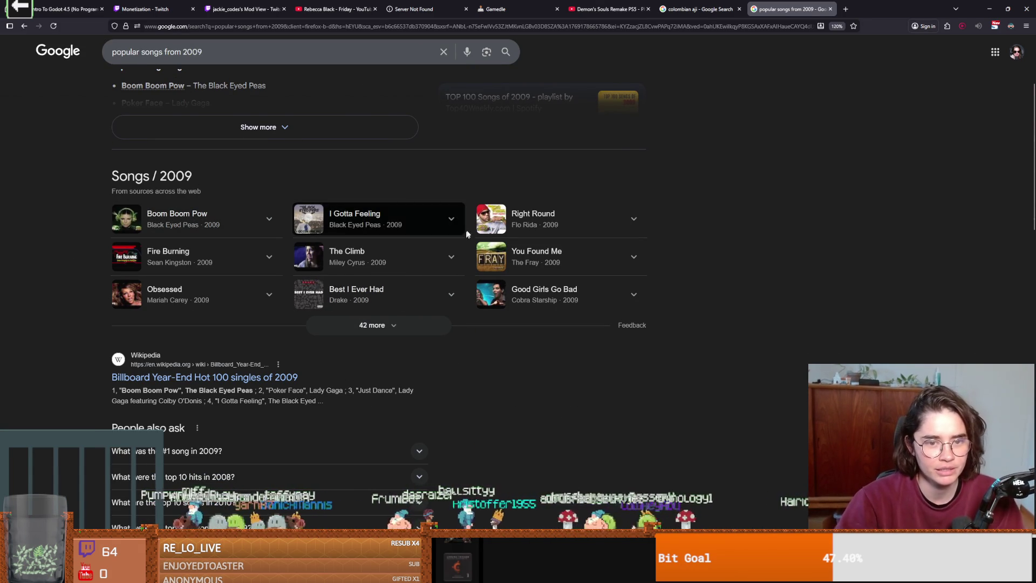
- Search 'popular songs from 2008' and scroll down to its Songs / 2008 list
left_click(303, 52)
key("BackSpace")
type("8")
key("Return")
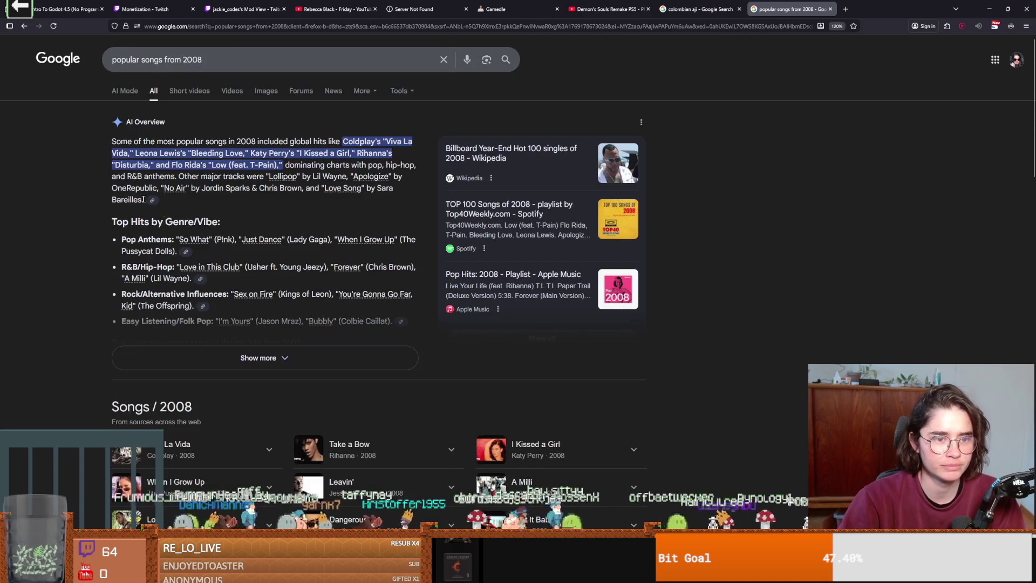
scroll(174, 227, "down", 5)
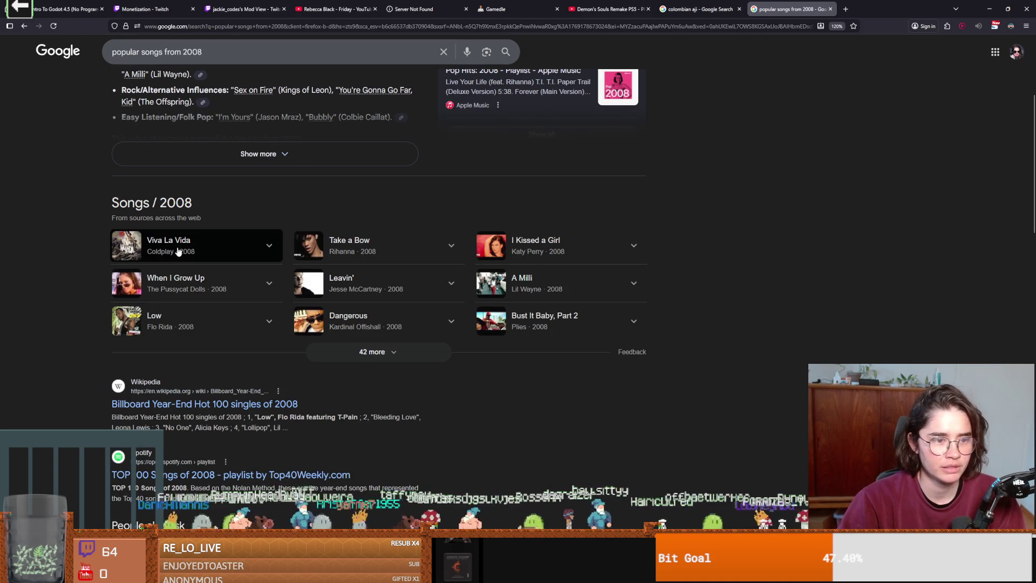
scroll(184, 250, "down", 1)
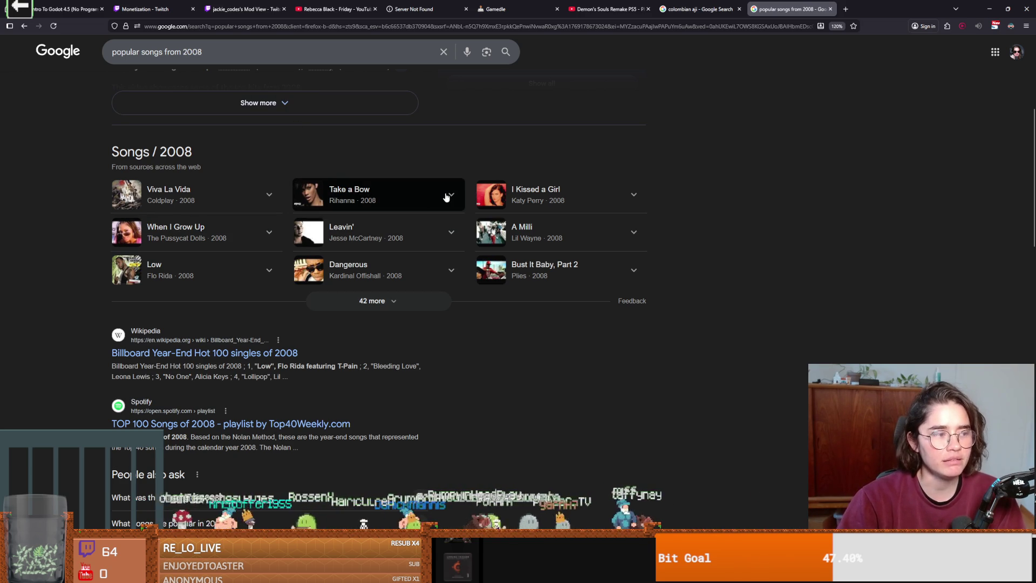
left_click(233, 51)
- Search 'popular songs from 2007', browse its Songs / 2007 list, then select the query to clear it
key("BackSpace")
type("7")
key("Return")
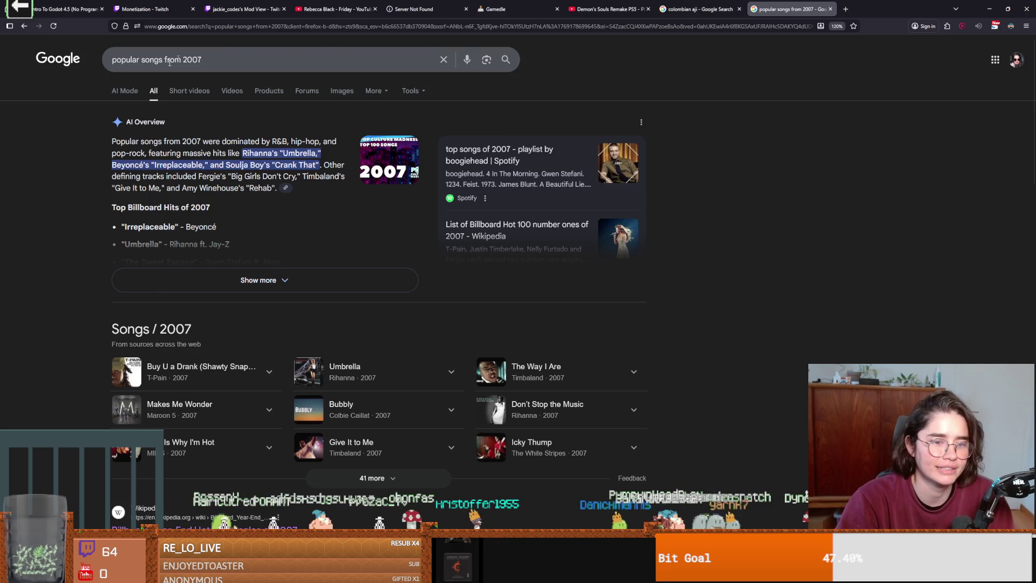
scroll(367, 275, "down", 2)
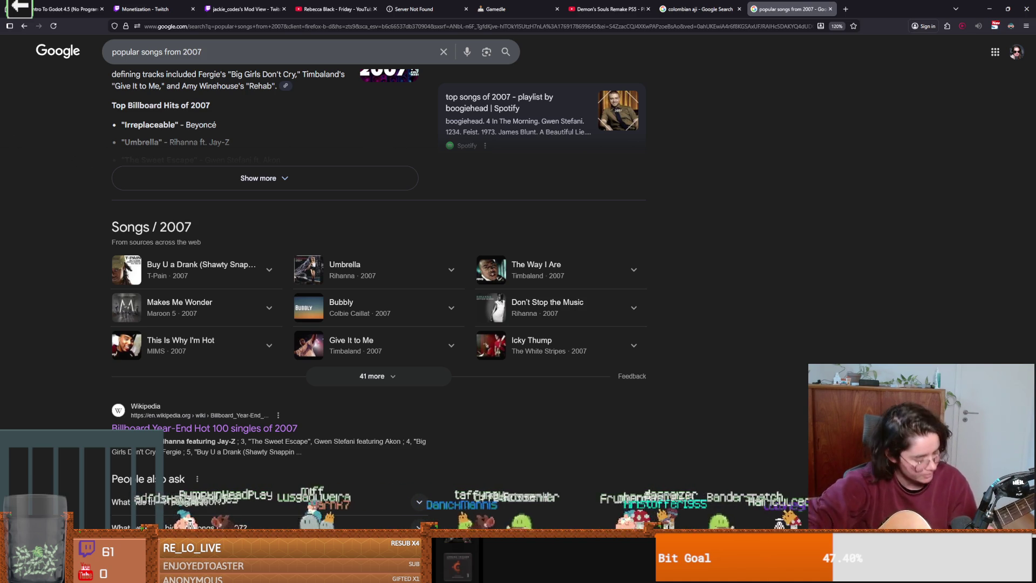
scroll(376, 423, "down", 2)
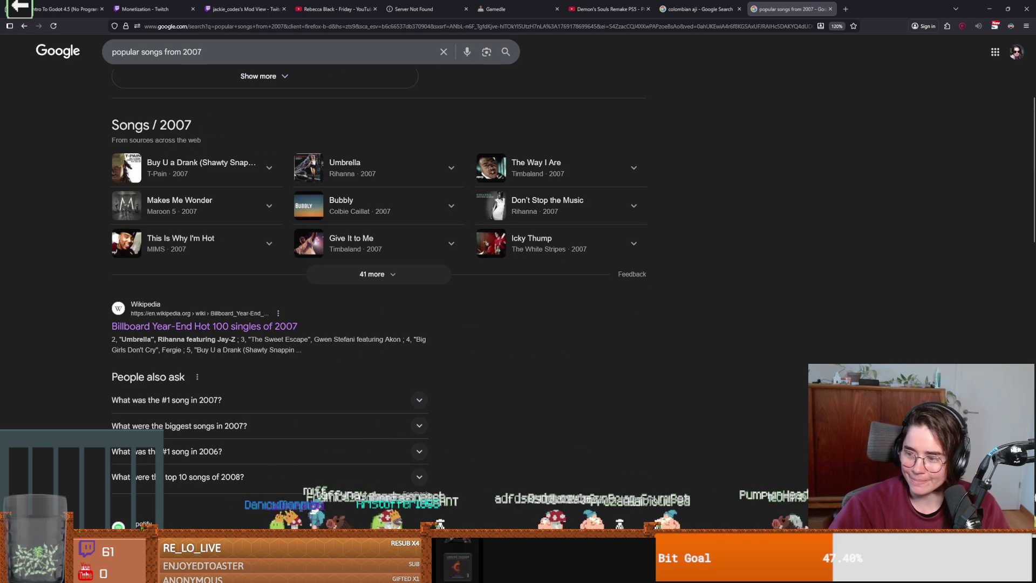
scroll(542, 327, "up", 4)
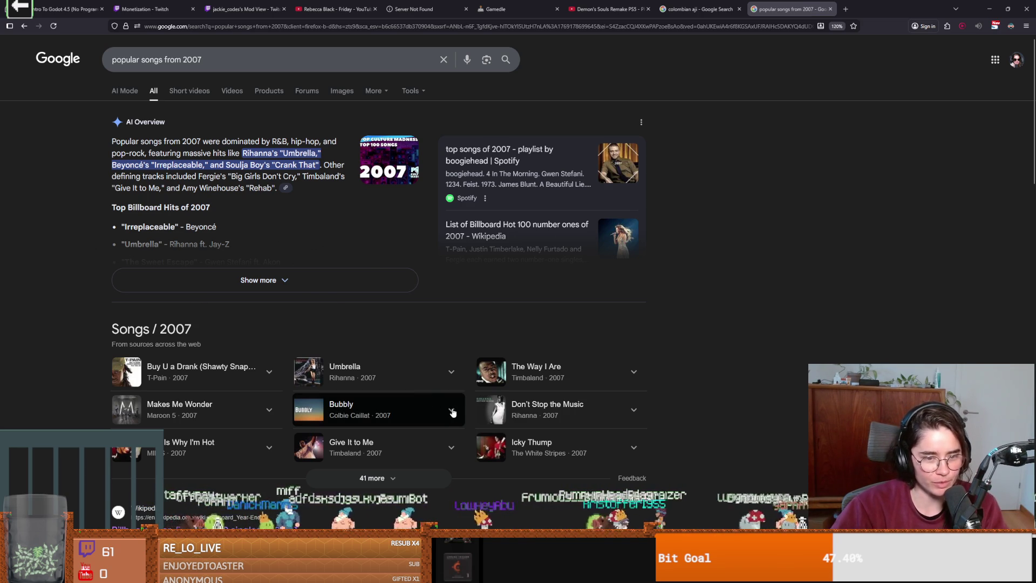
scroll(430, 402, "down", 3)
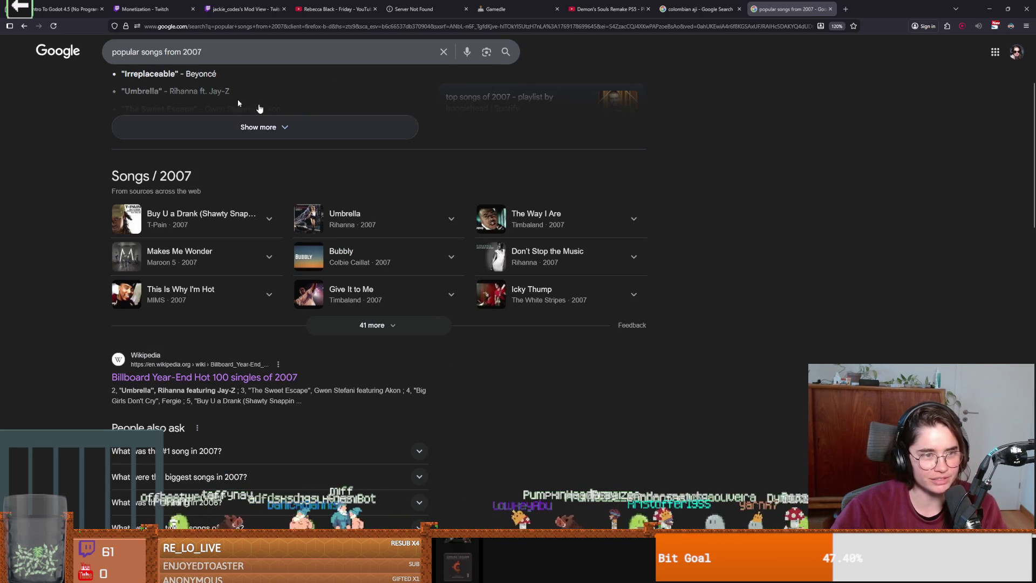
left_click(250, 52)
key("ctrl+a")
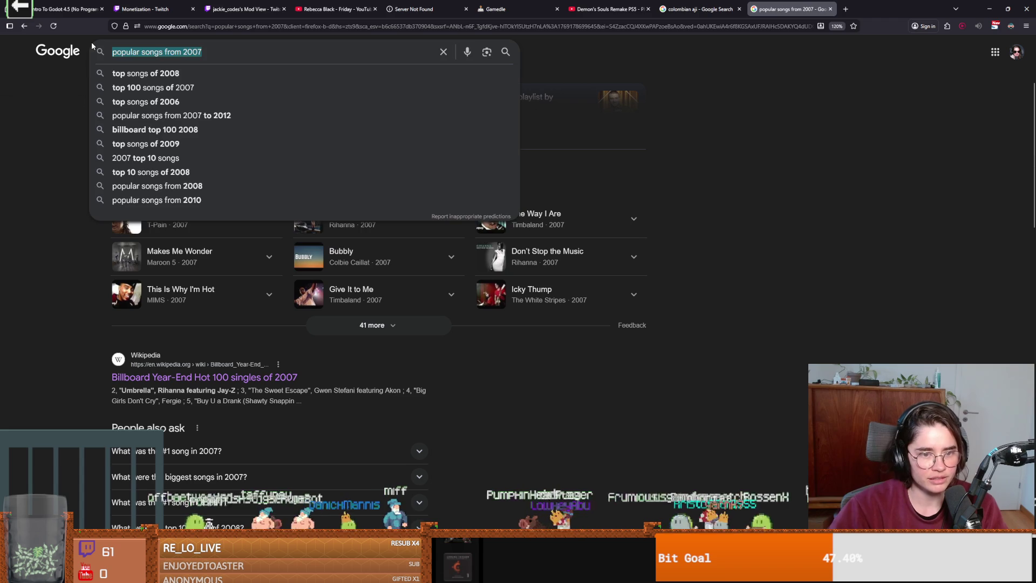
- Search 'colbie caillat capri' and open the full Capri lyrics
key("BackSpace")
type("colbie ")
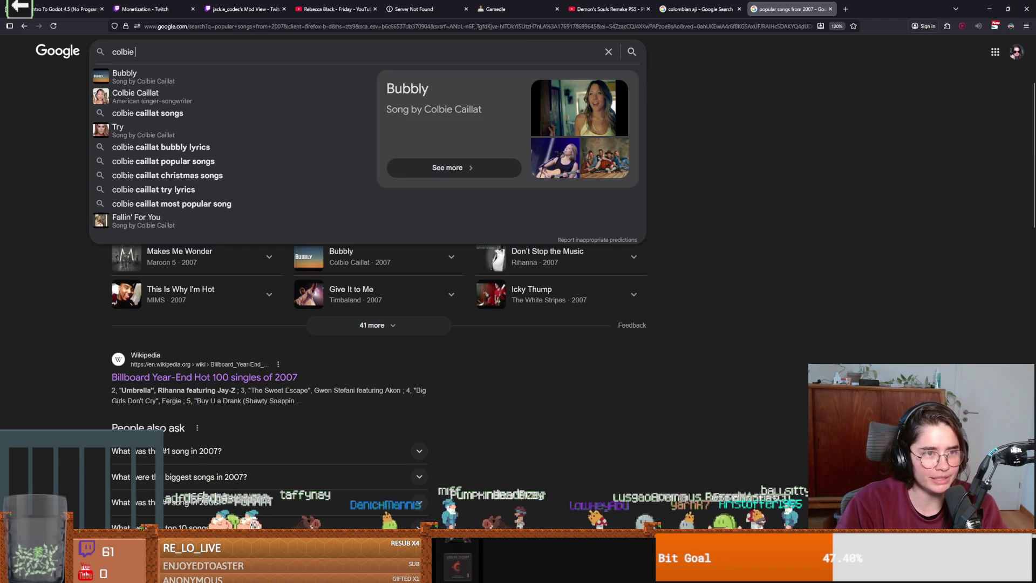
type("caillat")
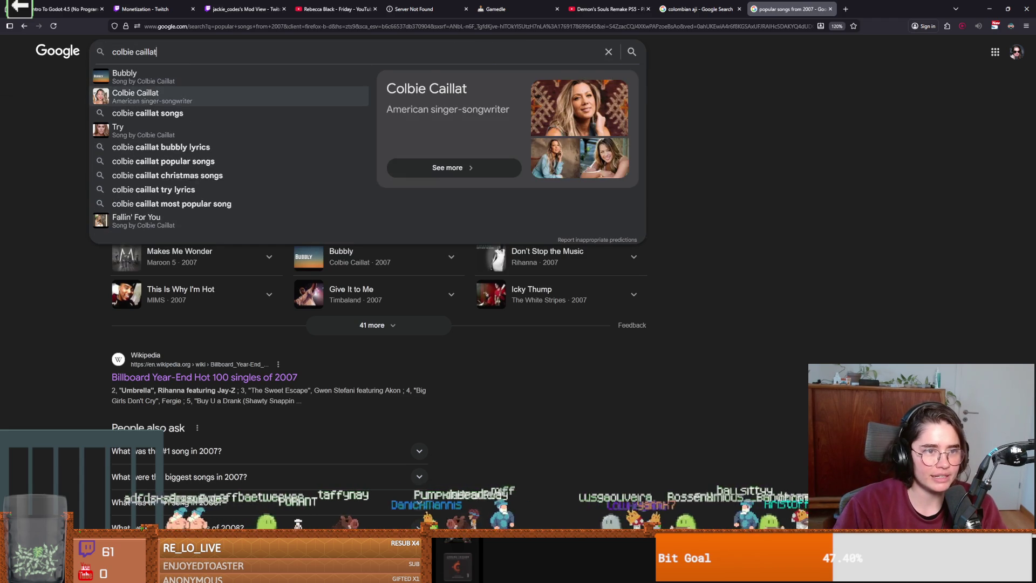
type(" capri")
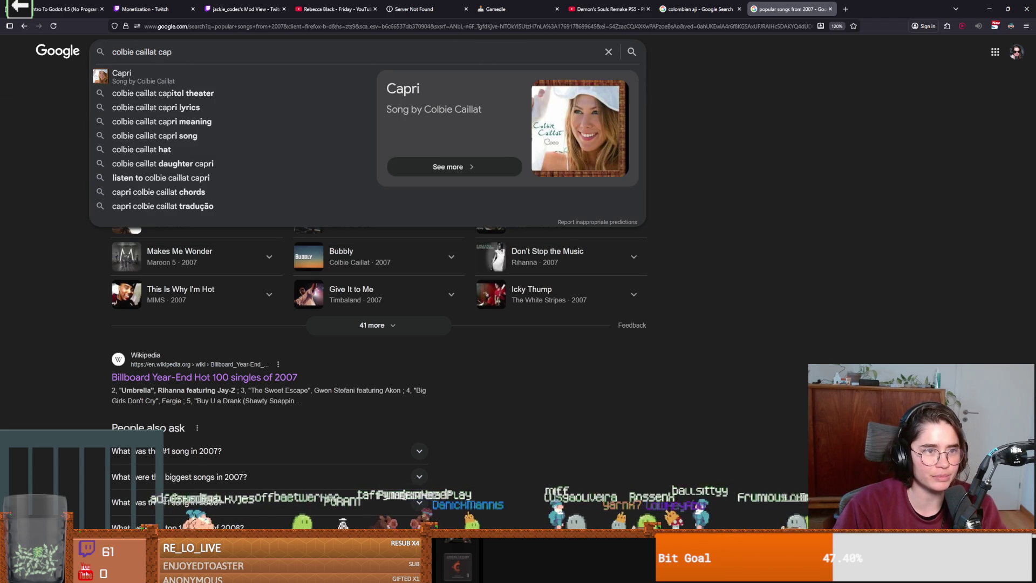
key("Return")
scroll(85, 237, "down", 2)
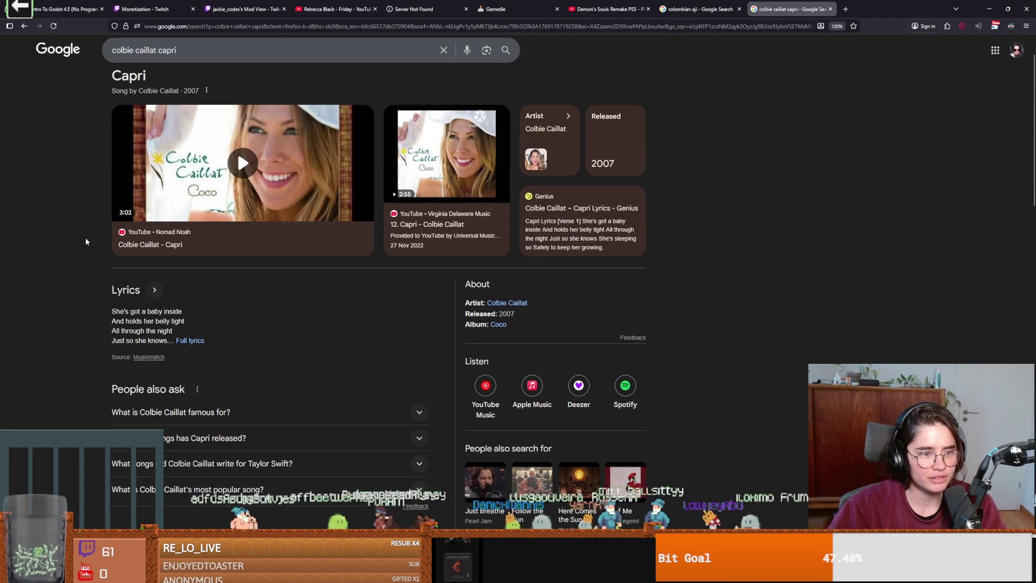
left_click(195, 345)
- Select a few verses of the Capri lyrics, then return to the Godot editor
scroll(190, 316, "down", 2)
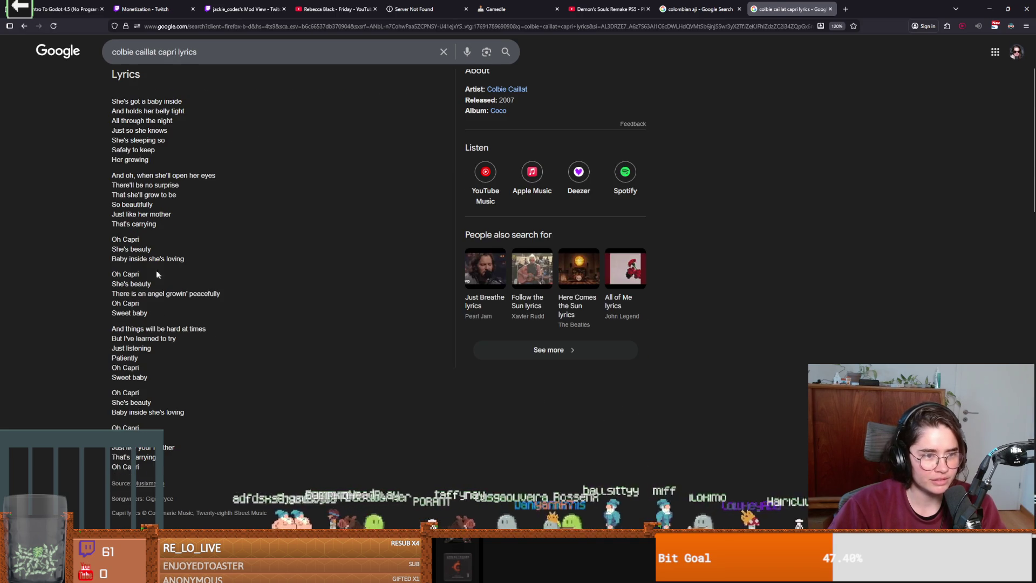
left_click_drag(114, 249, 144, 296)
left_click(151, 325)
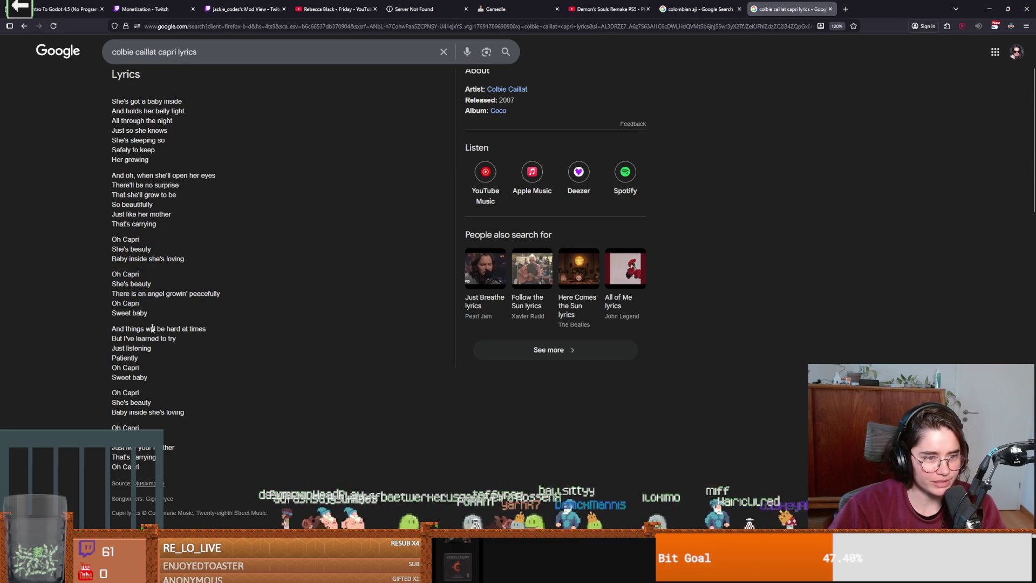
mouse_move(123, 330)
left_mouse_down()
mouse_move(142, 350)
mouse_move(148, 412)
left_mouse_up()
scroll(276, 406, "up", 3)
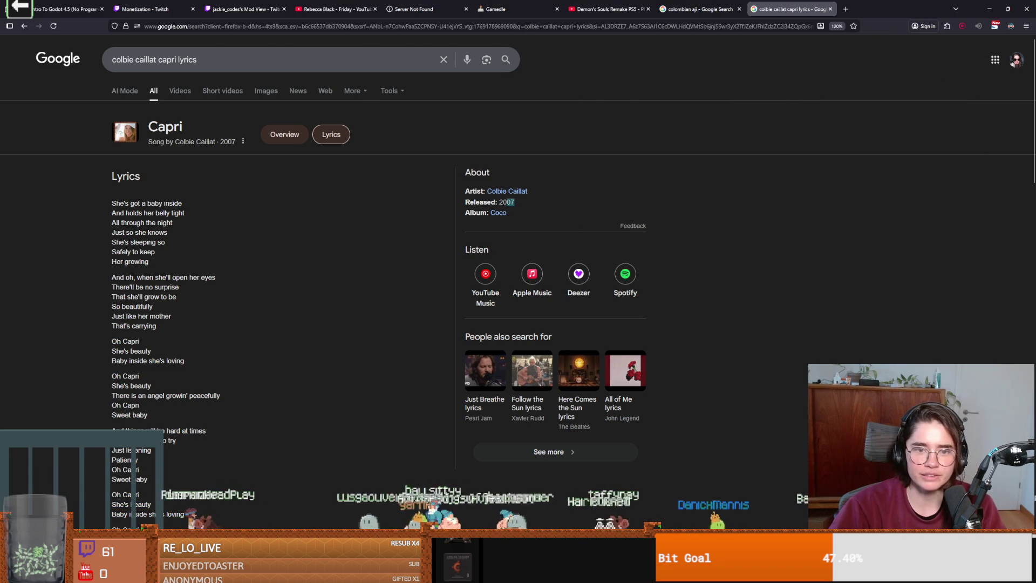
key("alt+Tab")
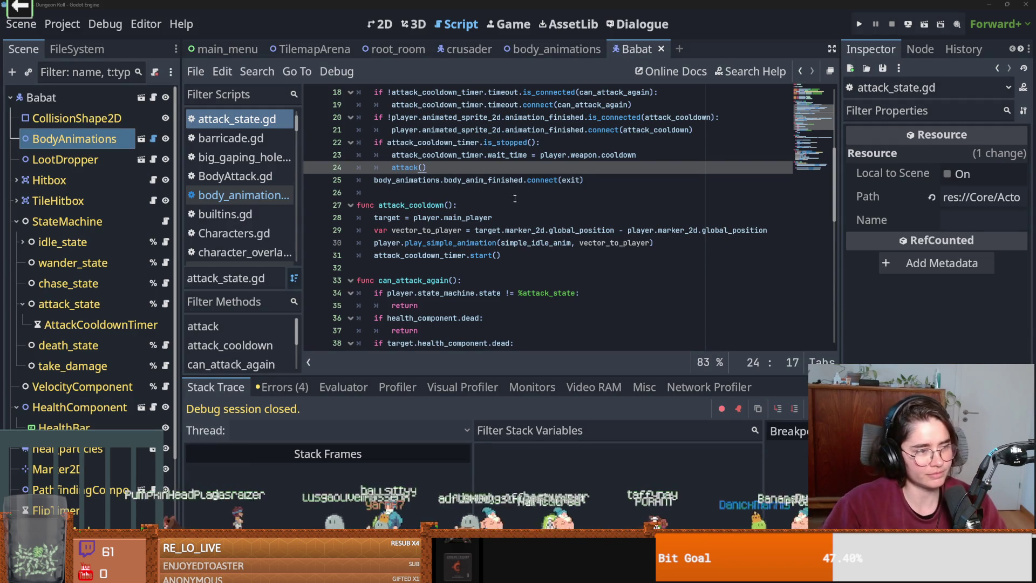
left_click(536, 230)
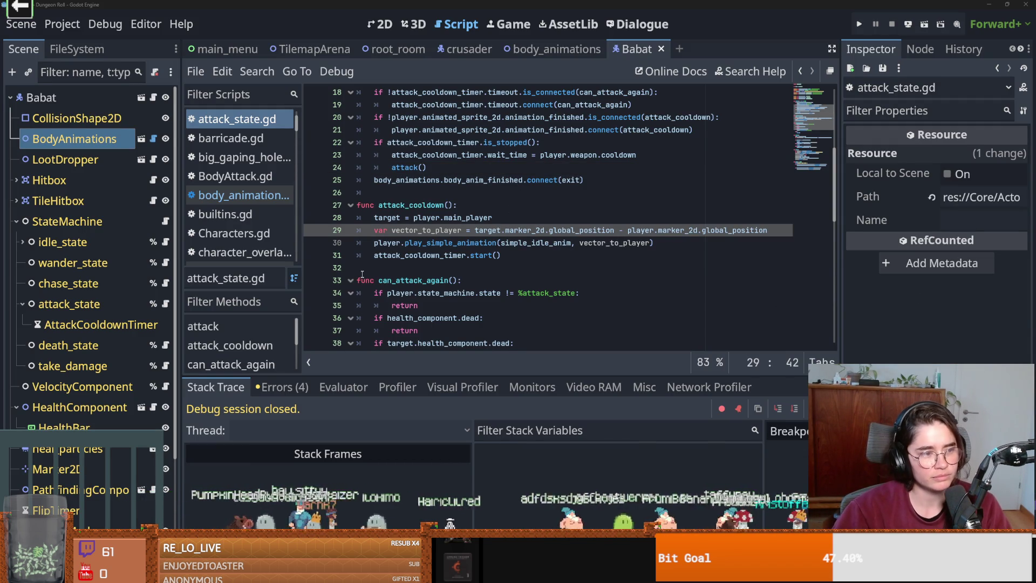
mouse_move(492, 255)
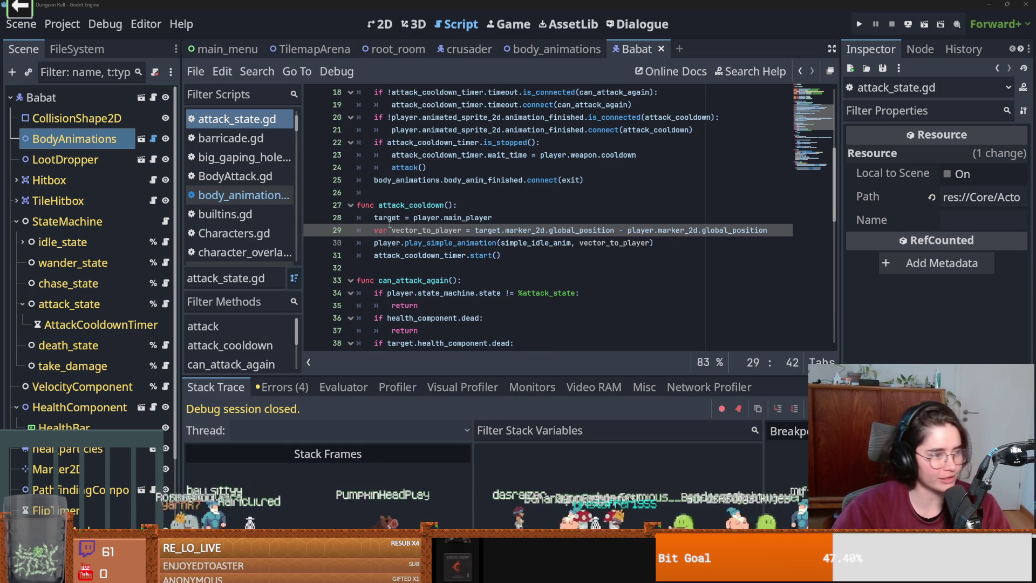
key("Up")
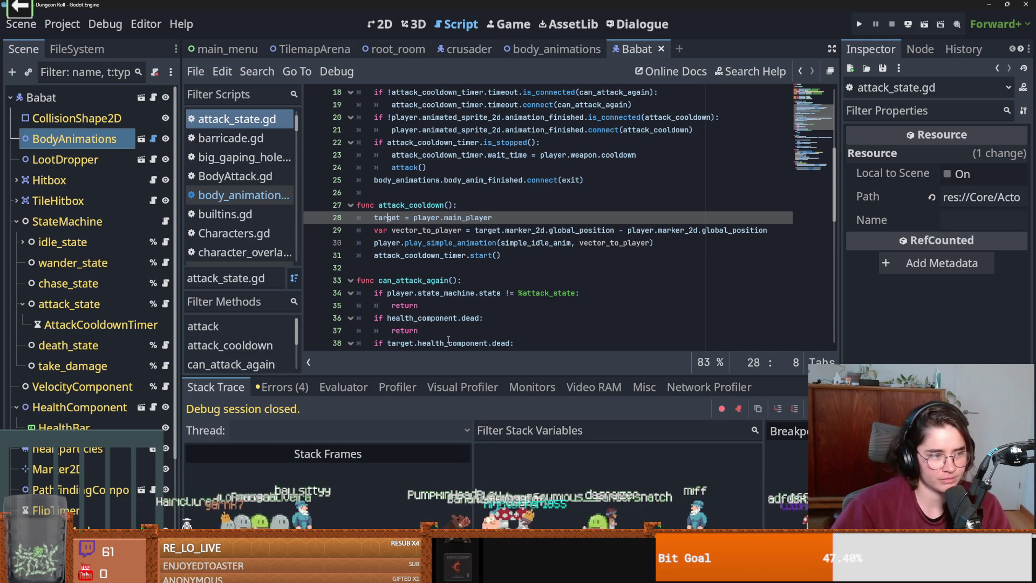
left_click(544, 303)
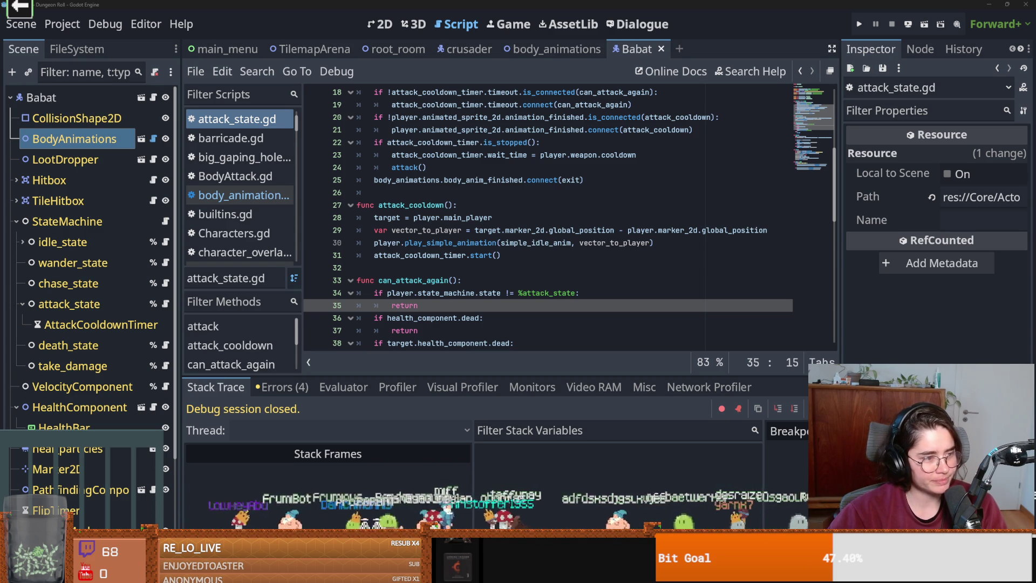
left_click(451, 293)
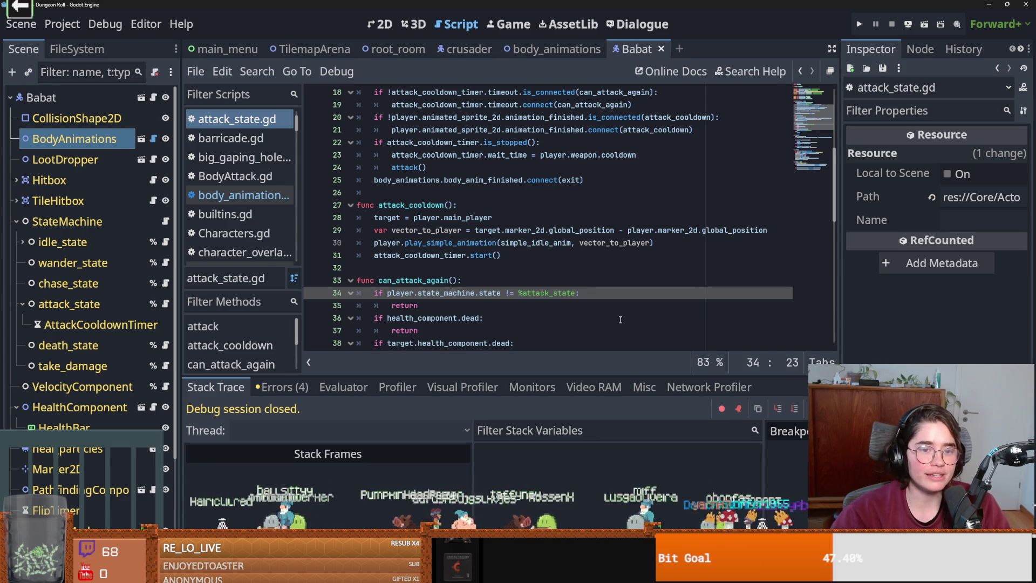
key("Up")
key("End")
key("ctrl+s")
scroll(542, 292, "up", 3)
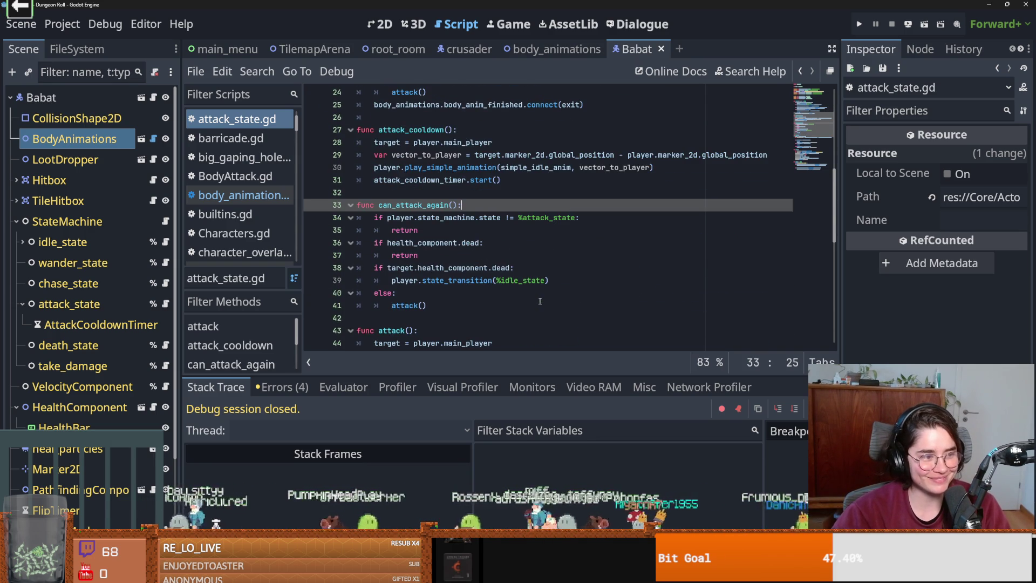
scroll(537, 302, "up", 5)
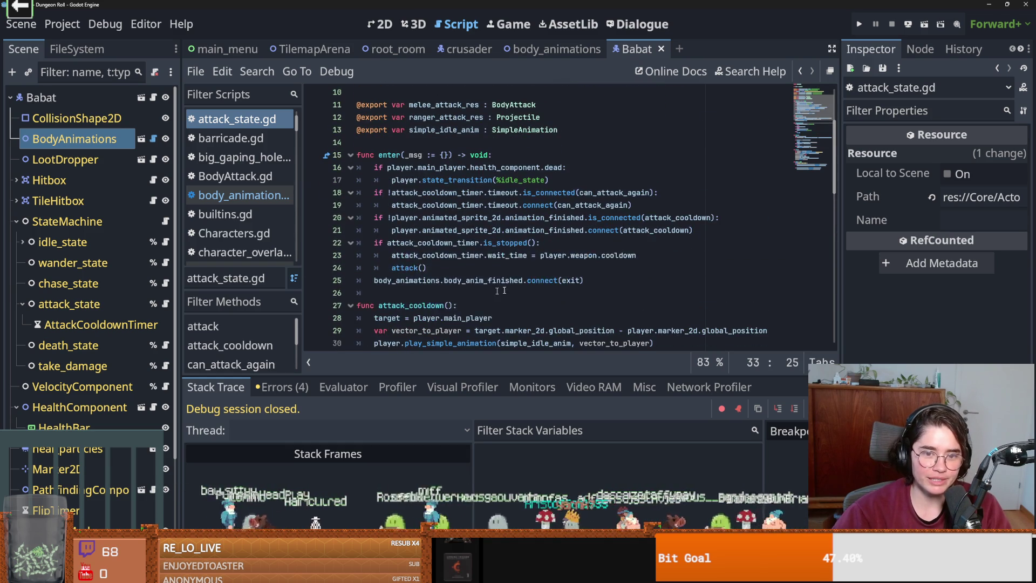
double_click(570, 280)
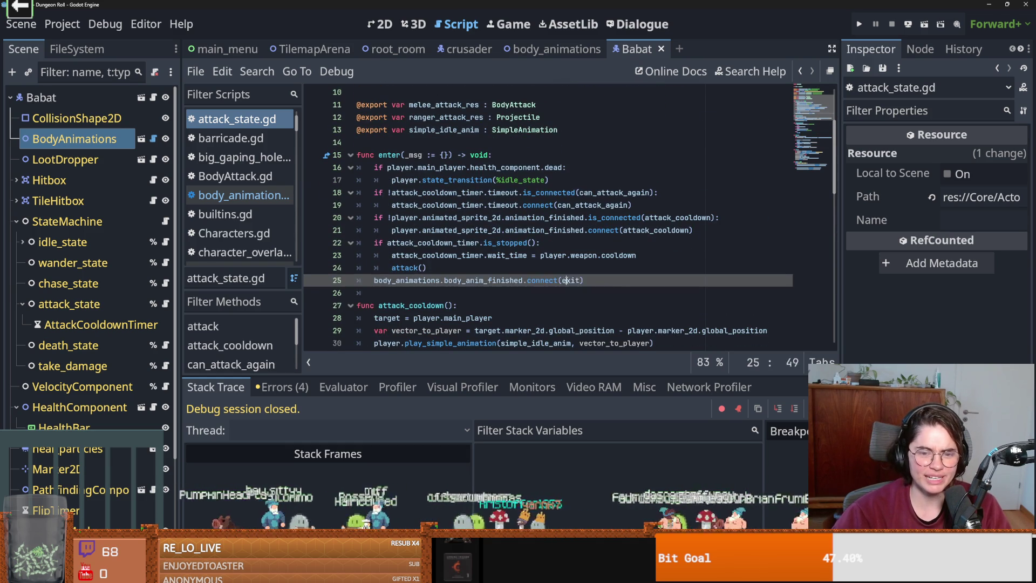
scroll(607, 273, "down", 5)
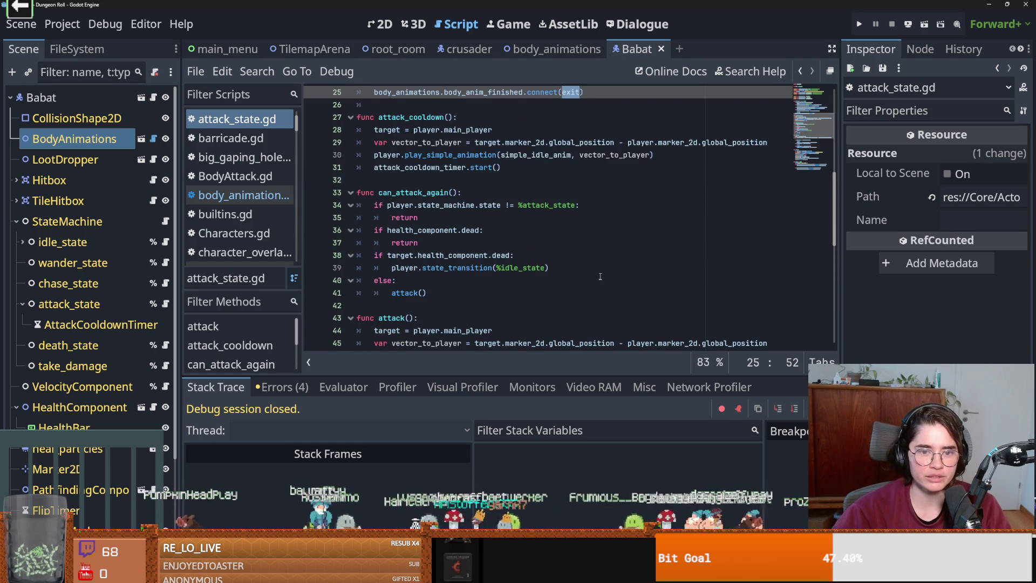
scroll(600, 277, "down", 2)
left_click(389, 230)
- Add a new func play_chase(): header above the attack() function
key("Return")
key("Return")
key("Up")
type("func")
key("BackSpace")
type("idl")
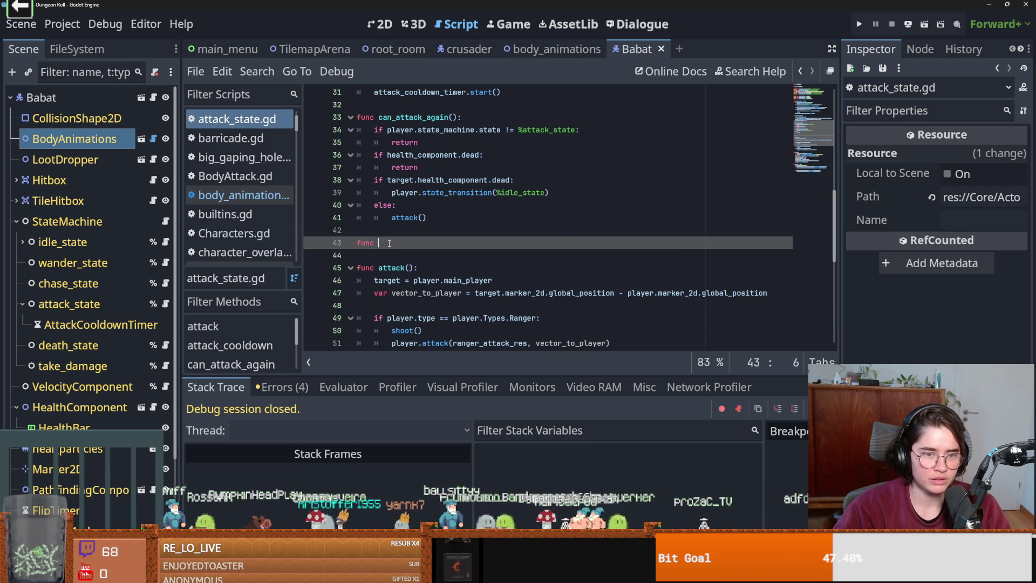
key("BackSpace")
key("BackSpace")
type("lay_id")
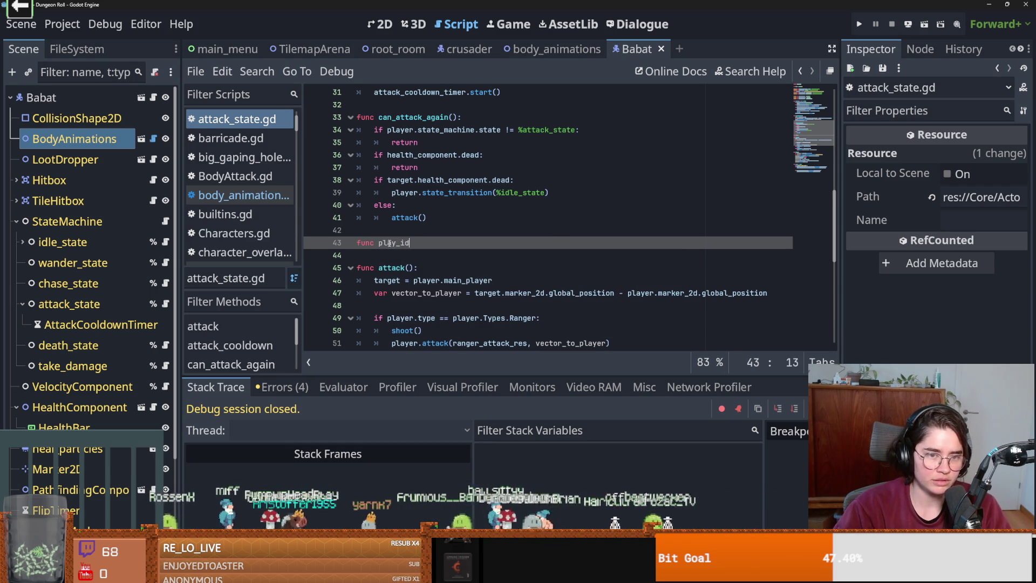
type("le():")
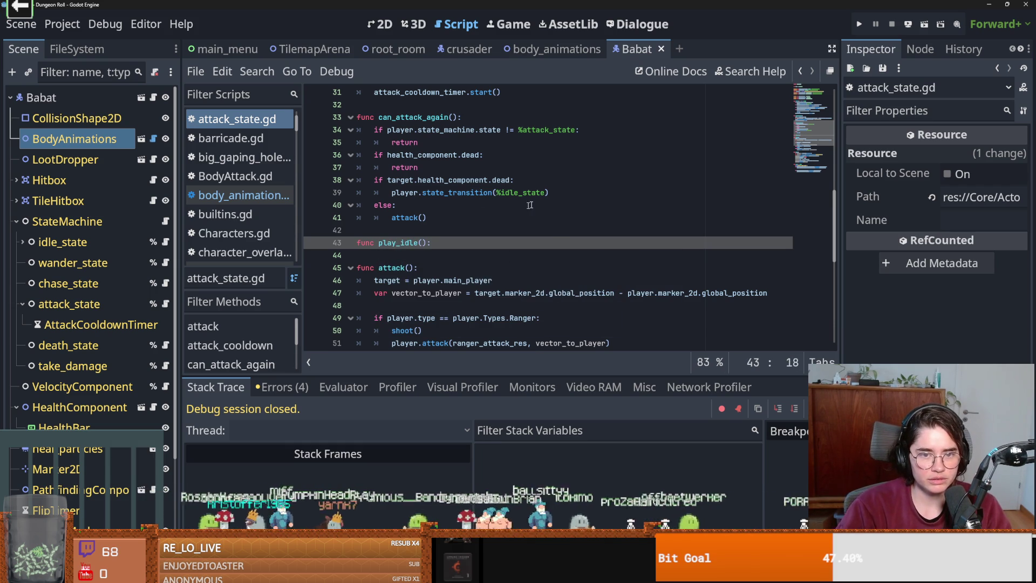
left_click_drag(418, 249, 403, 249)
type("chas")
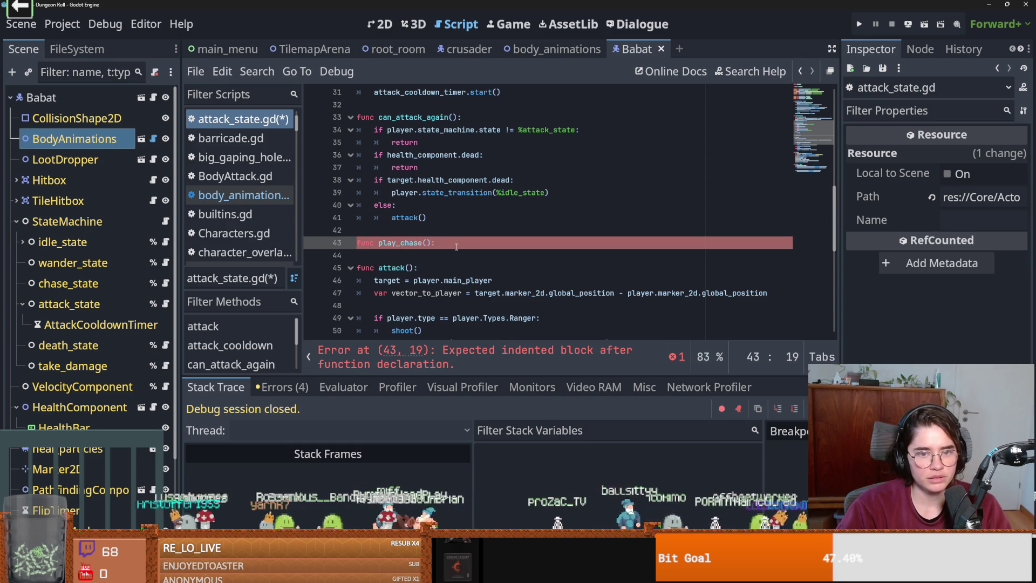
key("Return")
- Copy the player.state_transition call from line 39 into play_chase's body
left_click_drag(549, 193, 394, 200)
key("ctrl+c")
left_click(399, 254)
key("ctrl+v")
- Point the body_anim_finished connect call at play_chase instead of exit
double_click(405, 243)
scroll(494, 254, "up", 4)
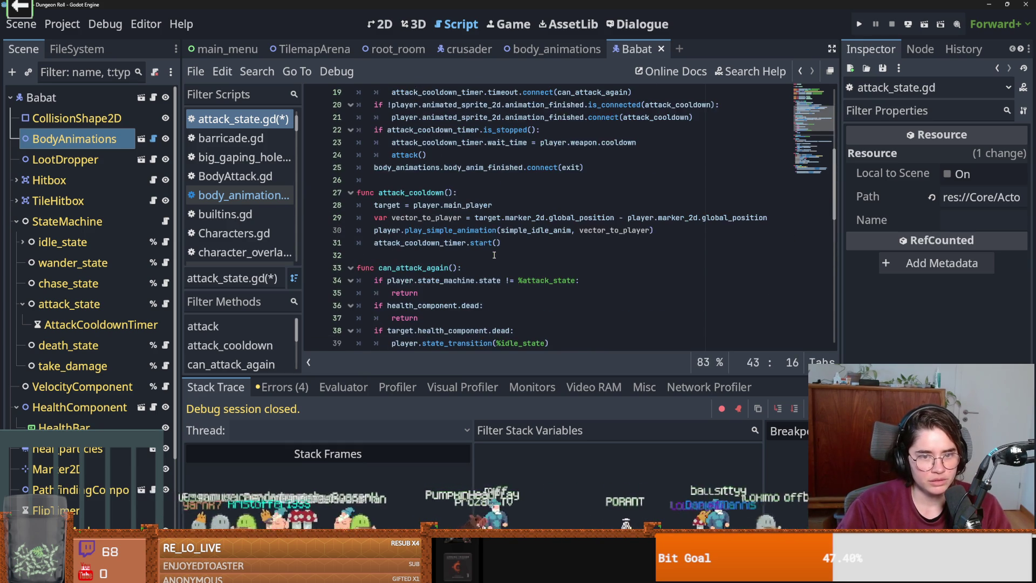
scroll(514, 227, "up", 1)
left_click(580, 205)
scroll(504, 250, "down", 5)
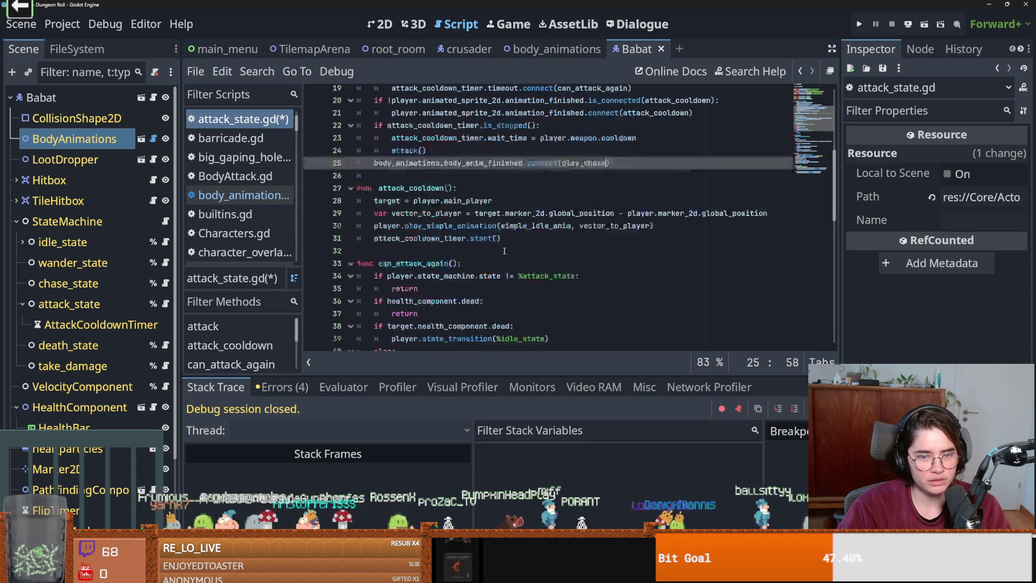
- Replace %idle_state with the dragged-in %chase_state path, then save and run the game
double_click(504, 257)
key("shift+Left")
key("BackSpace")
left_click_drag(59, 284, 479, 255)
left_click(860, 27)
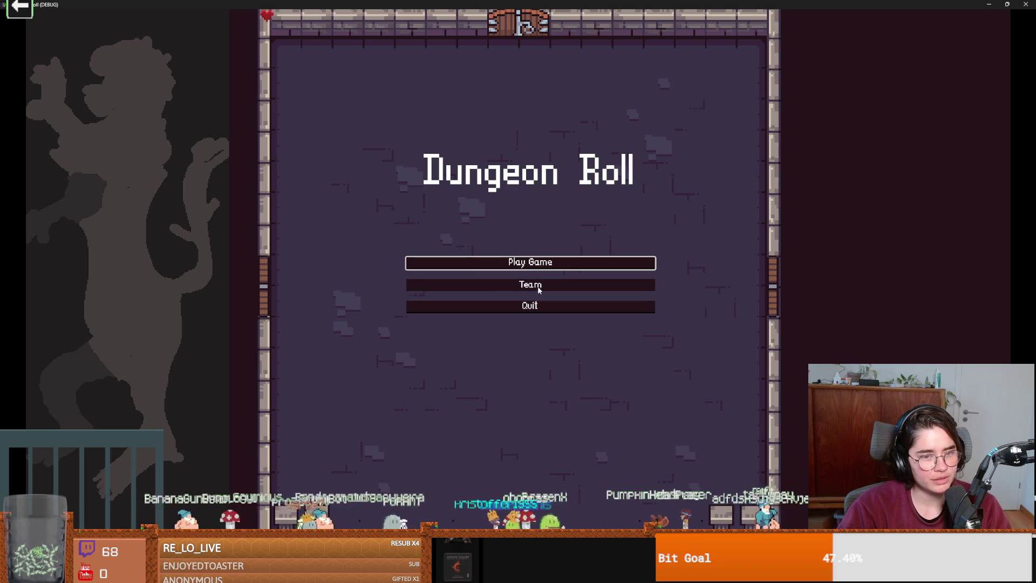
- Start a new game as the Crusader and walk and dash around the room
left_click(540, 264)
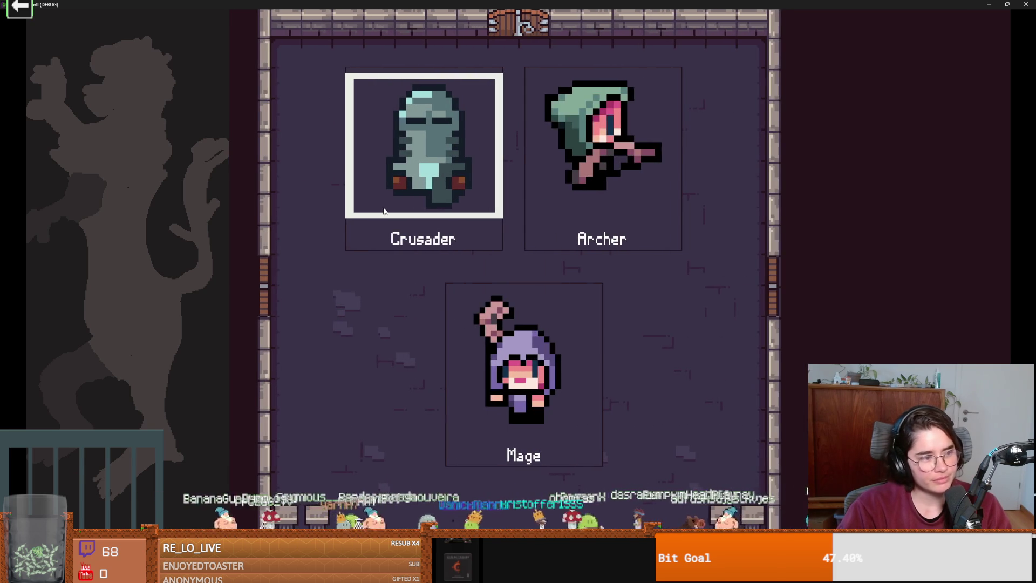
left_click(385, 211)
key("d")
key("s")
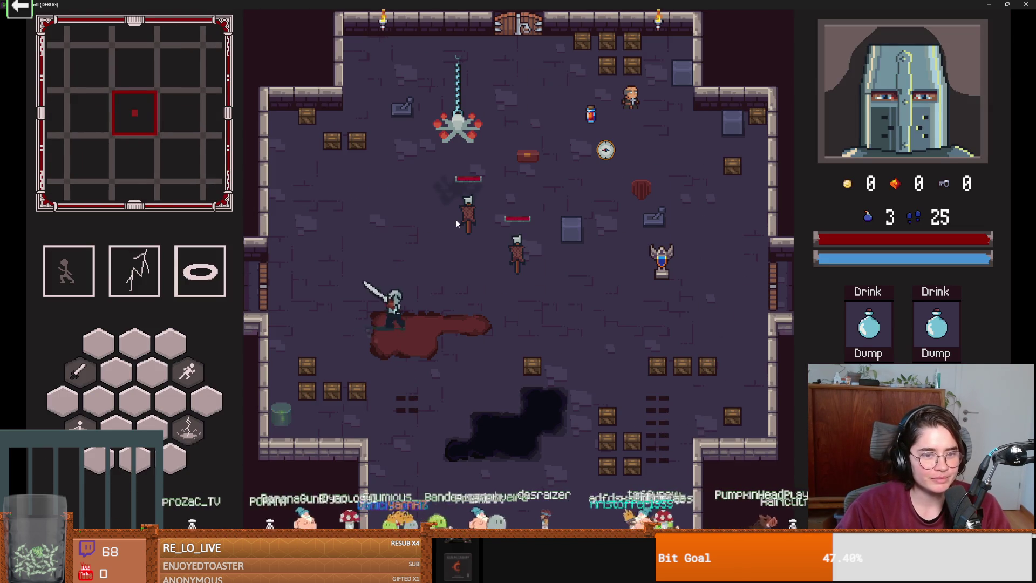
key("space")
key("d")
key("w")
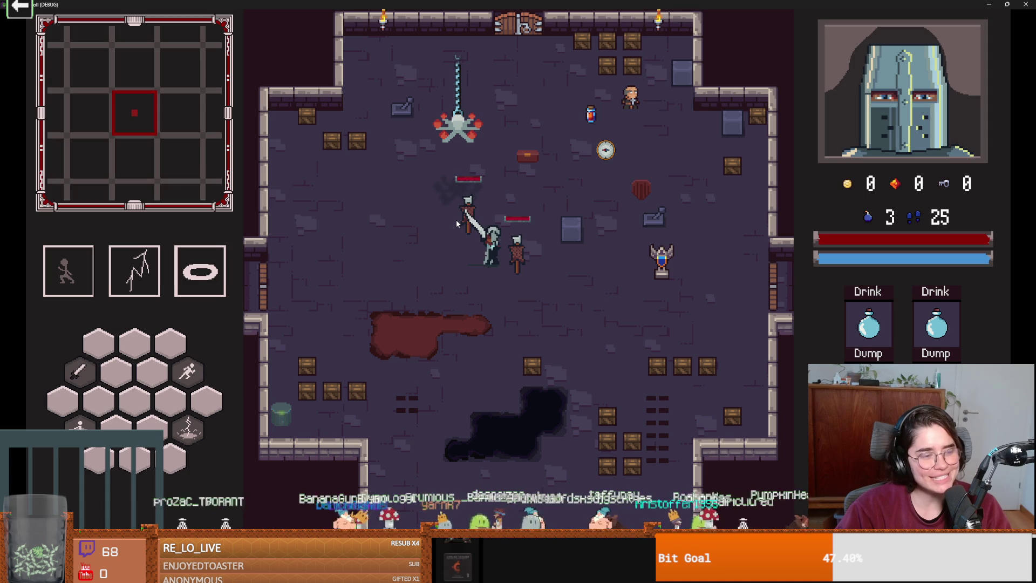
- Spawn a bat with the debug console command spawn_enemy "bat" 1 true
key("grave")
type("spa")
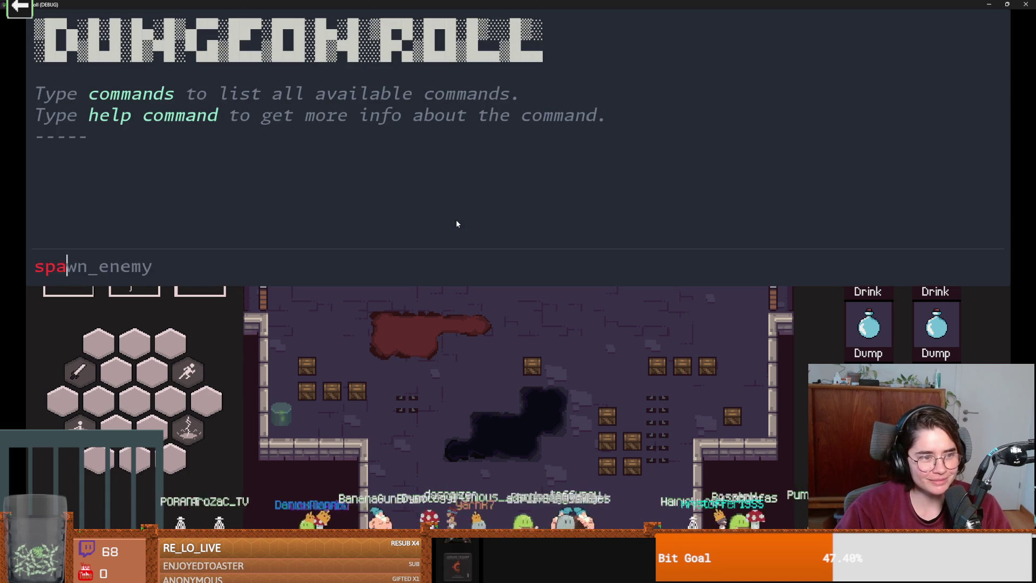
type("wn_enemy \"bat\" 1 true")
key("Return")
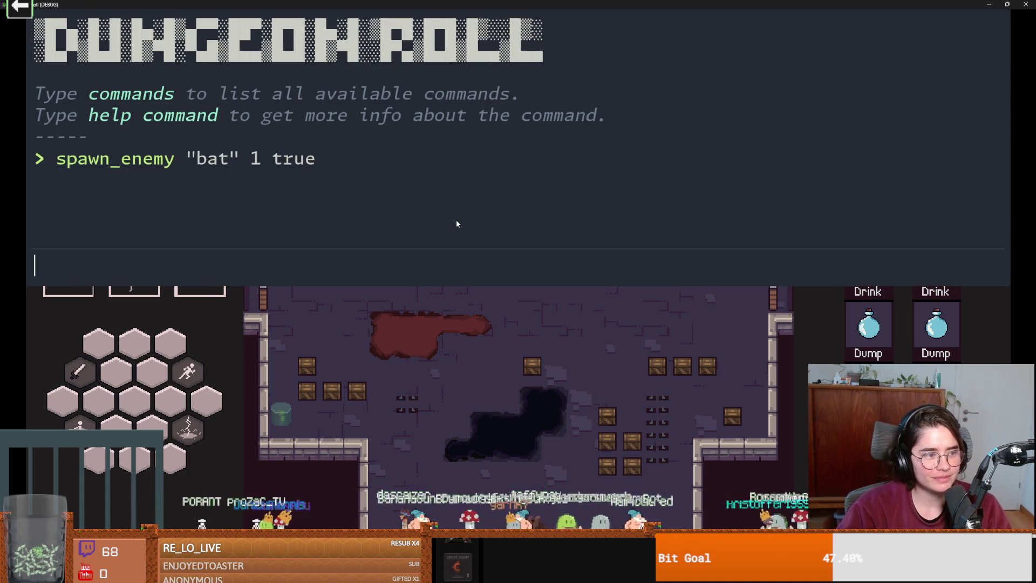
key("grave")
- Walk the Crusader to the bat, swing the sword at it, then shrink the game window
key("s")
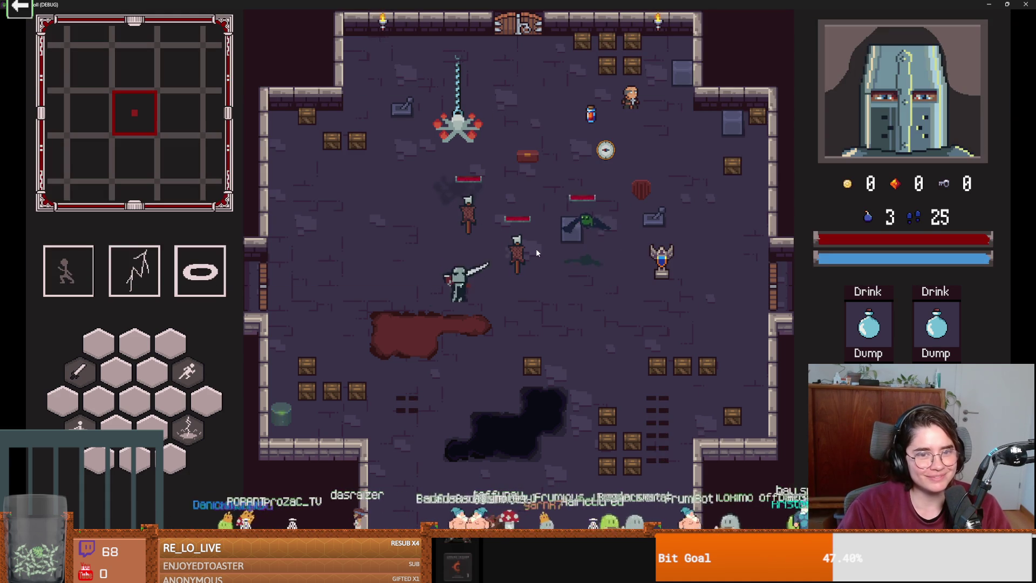
key("w")
key("a")
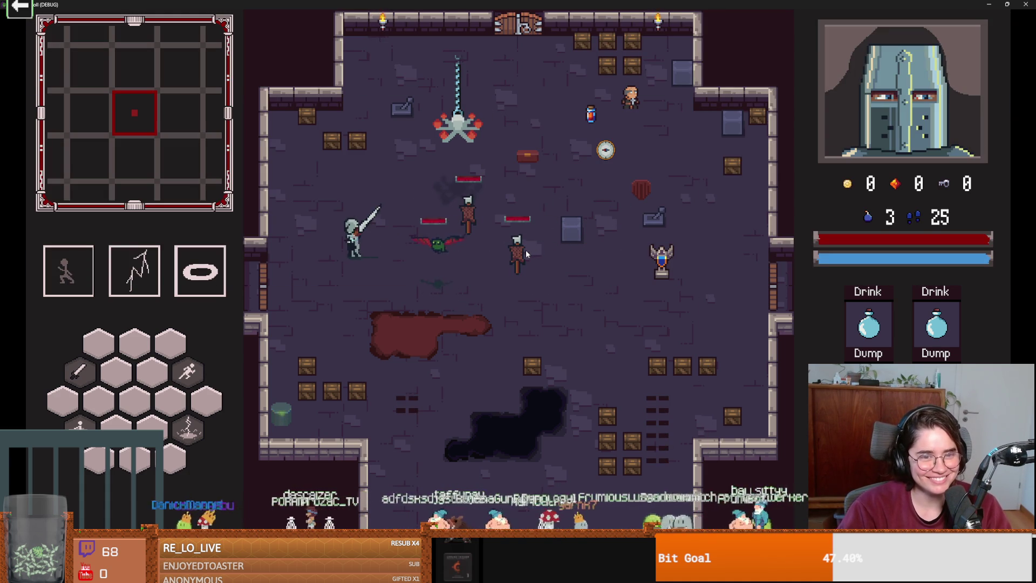
left_click(526, 251)
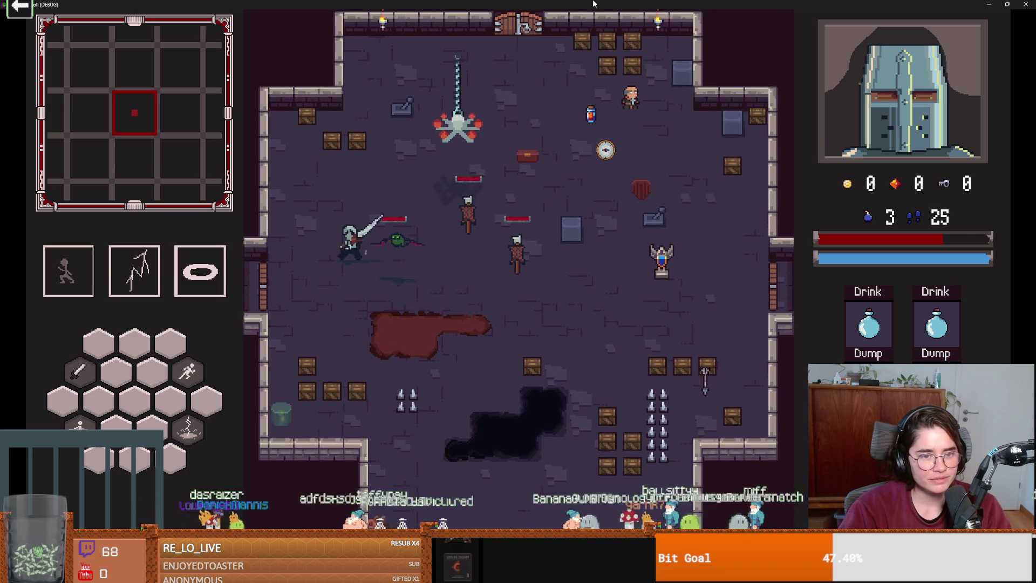
left_click(1007, 5)
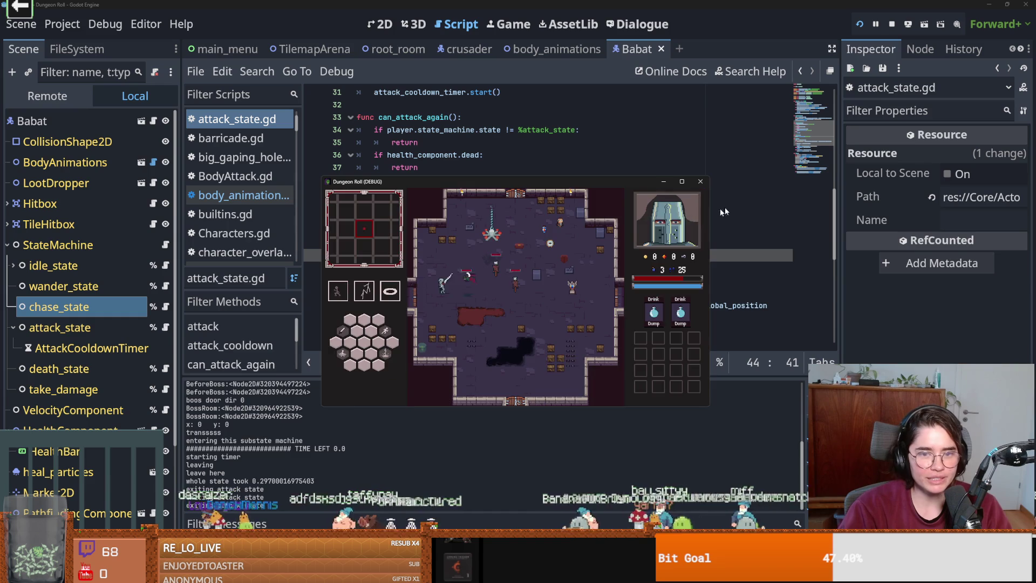
- Close the running game and save the scene
key("w")
key("d")
left_click(701, 181)
key("ctrl+s")
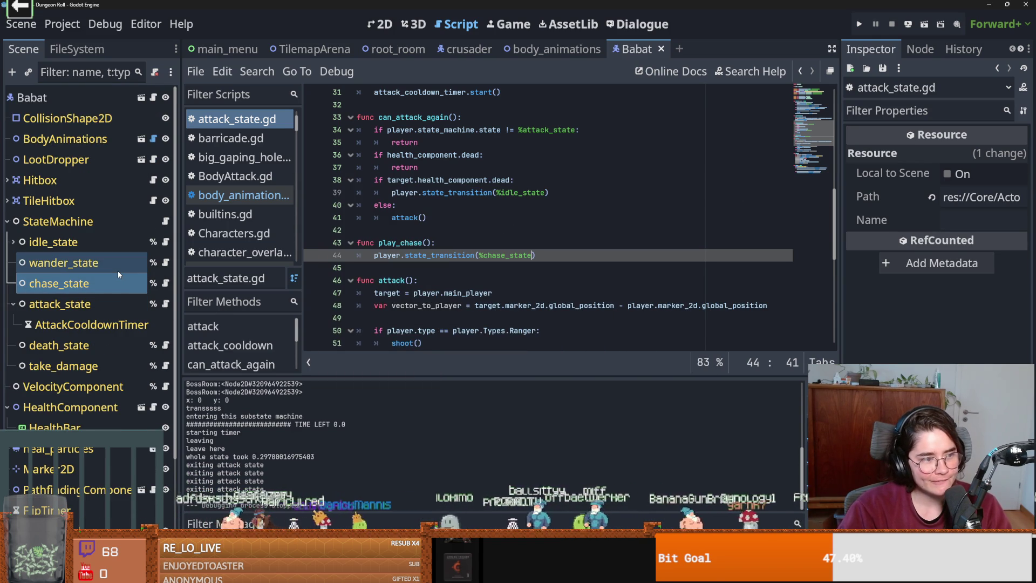
key("ctrl+s")
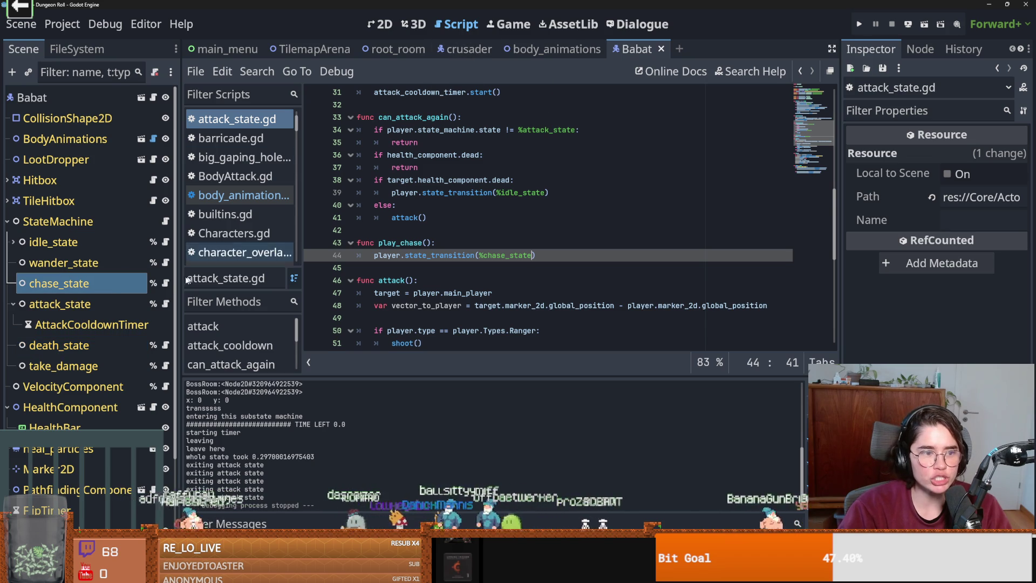
- Raise attack_state's Last Swing Frame to 3 in the Inspector and relaunch with F5
left_click(65, 304)
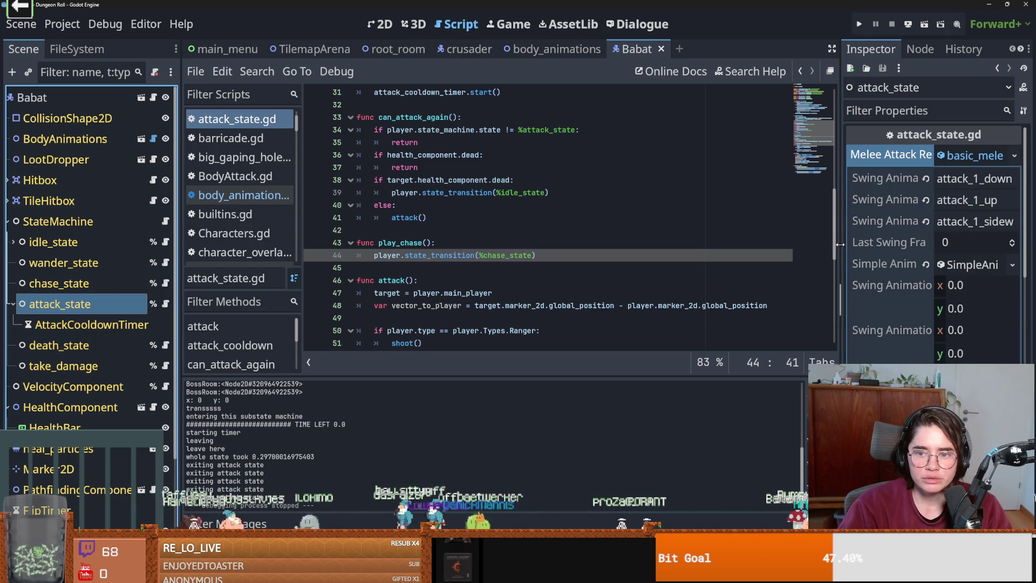
left_click_drag(840, 244, 728, 244)
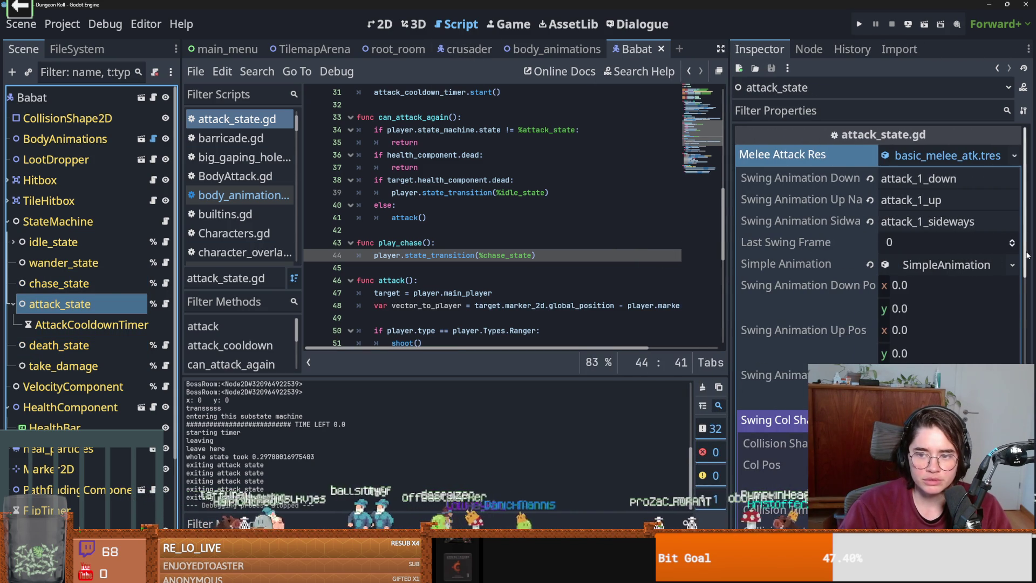
left_click(1010, 241)
left_click(1011, 241)
key("ctrl+s")
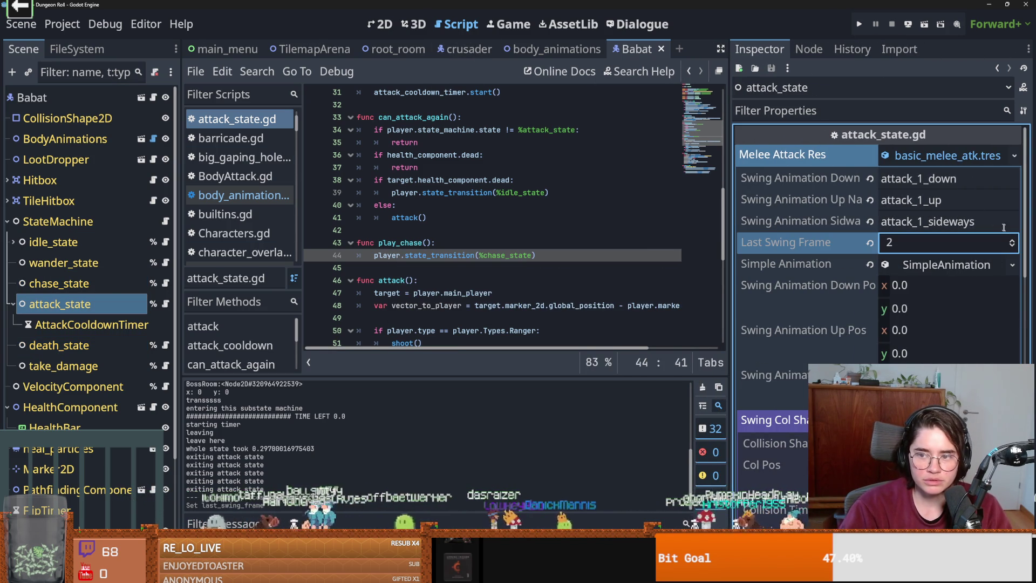
left_click(1011, 241)
key("F5")
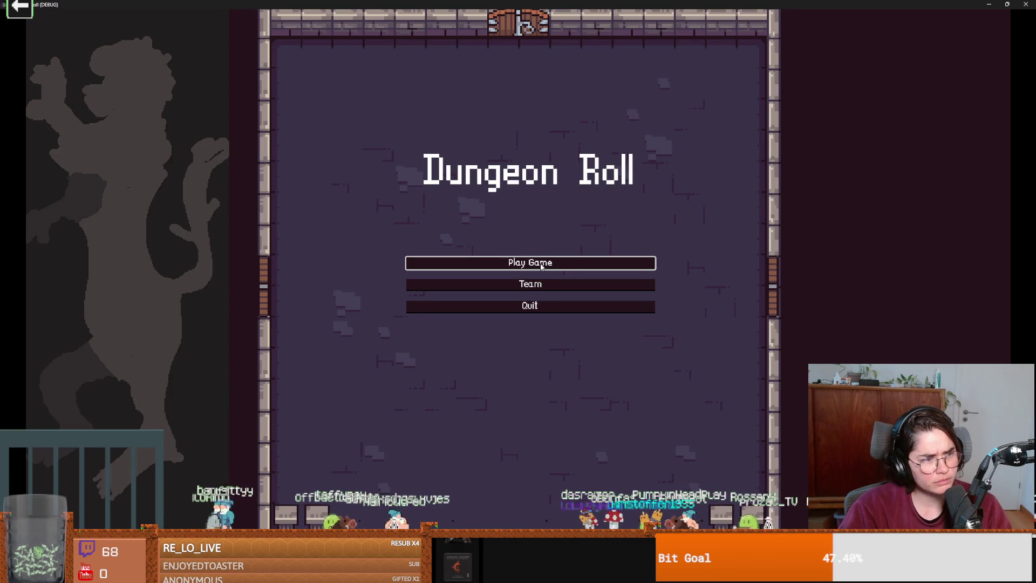
- Start a new Crusader game, view the map, and spawn a bat with spawn_enemy "bat" 1 true
left_click(524, 268)
key("Return")
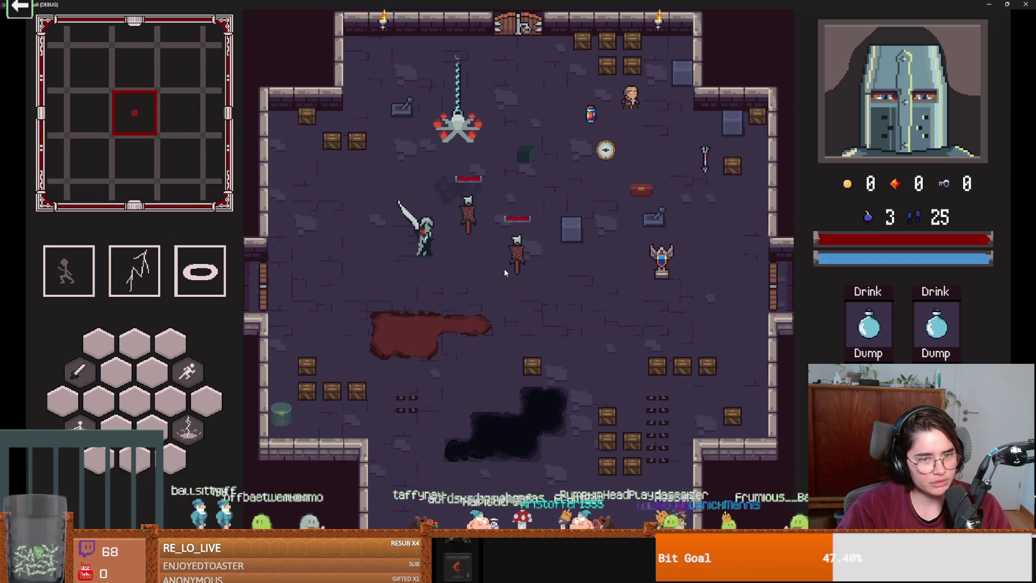
key("m")
key("m")
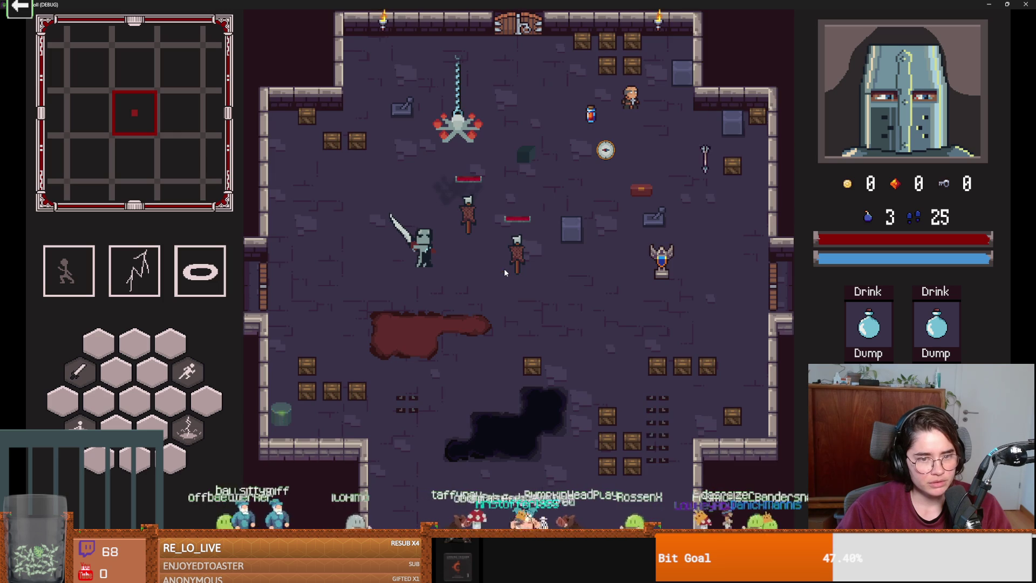
key("grave")
type("spawn_enemy \"bat\" 1 true")
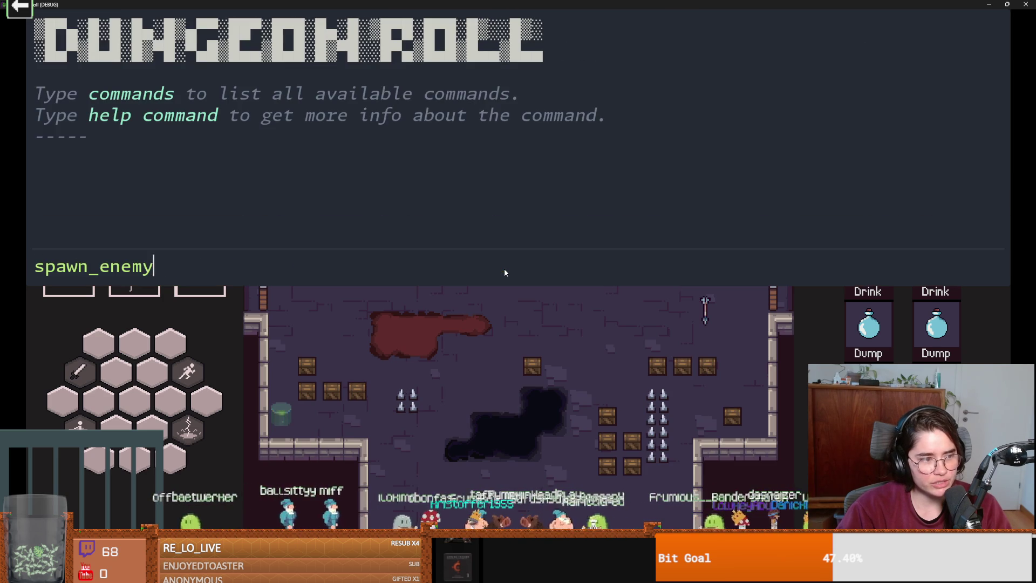
key("Return")
key("grave")
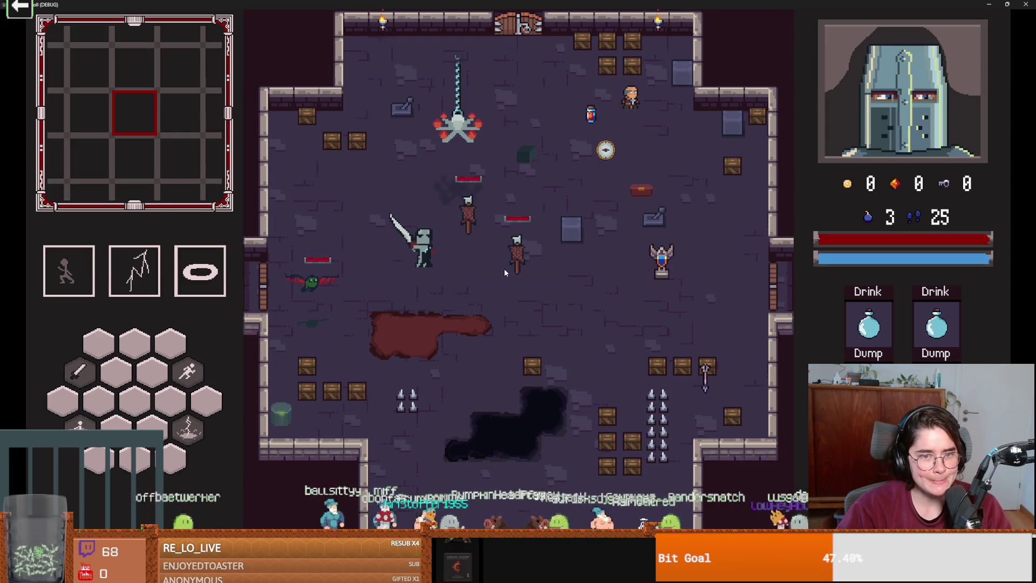
- Fight the bat with repeated sword slashes and the first ability while moving the knight
key("s")
key("d")
left_click(445, 294)
key("d")
key("a")
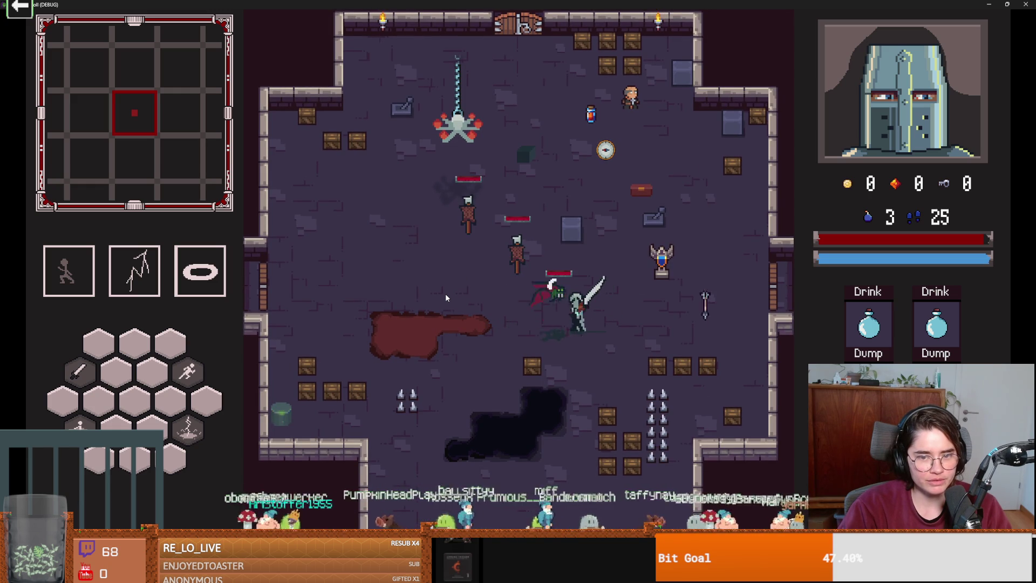
key("space")
key("a")
key("s")
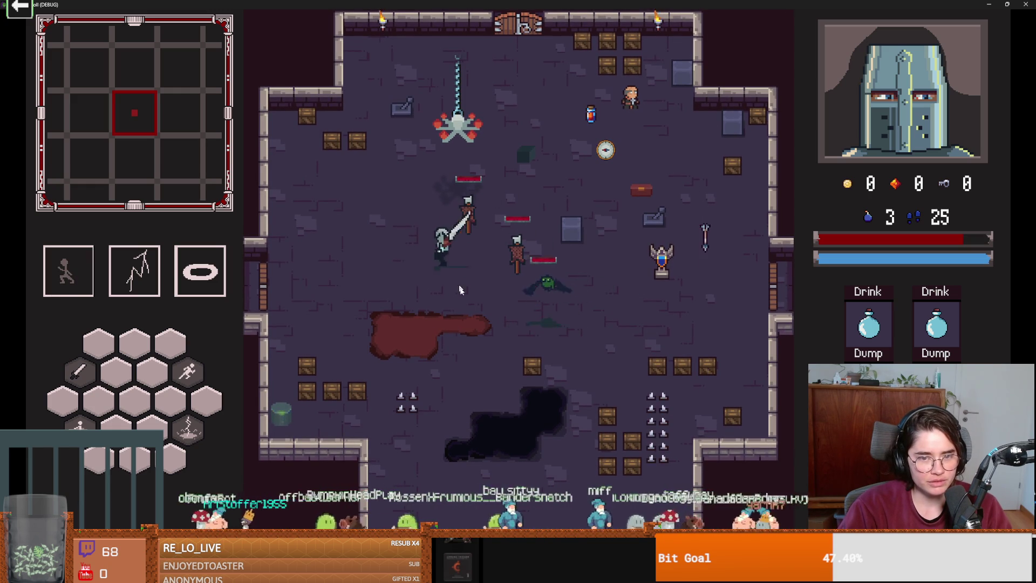
left_click(494, 319)
left_click(493, 320)
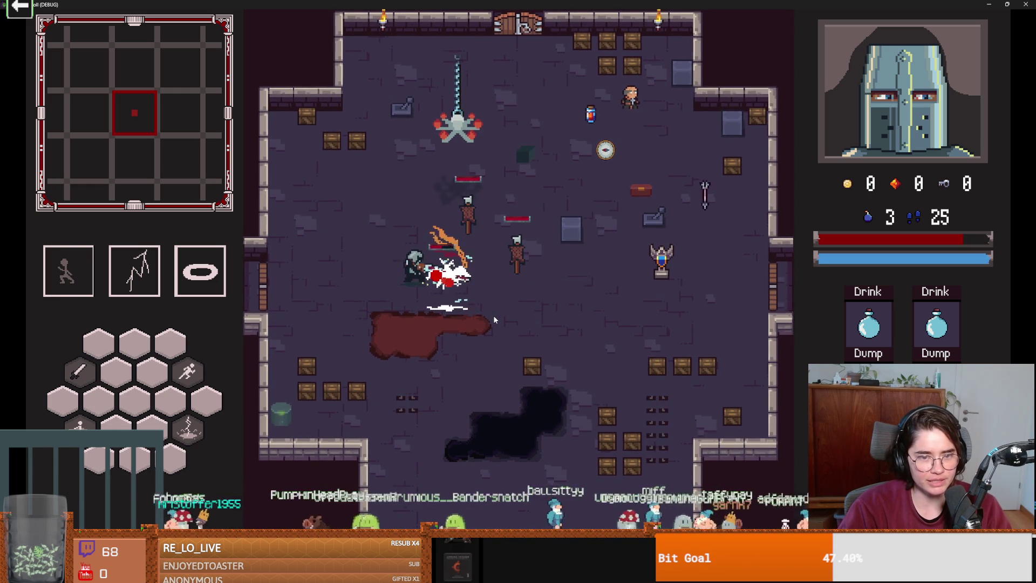
key("a")
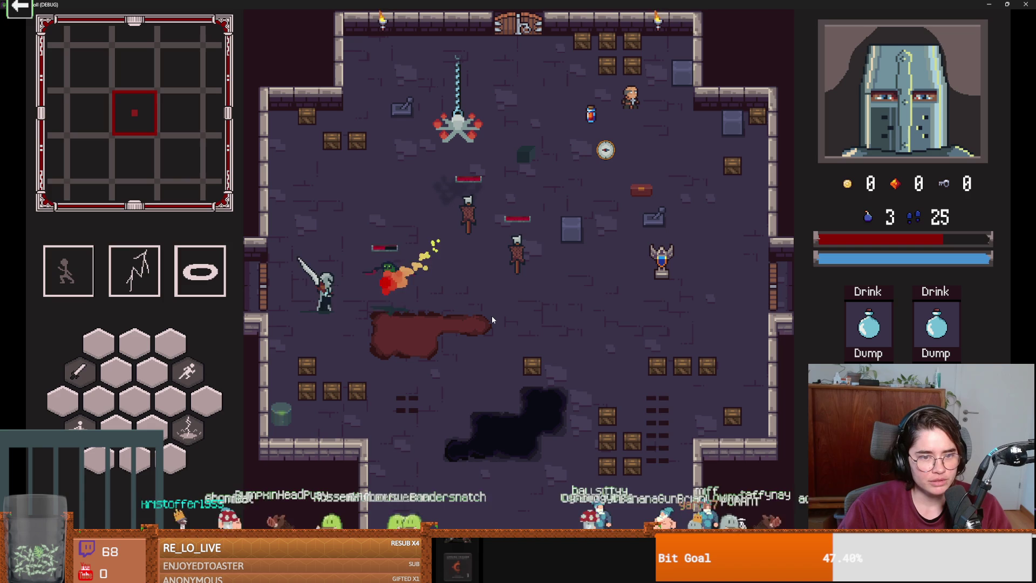
left_click(491, 315)
key("w")
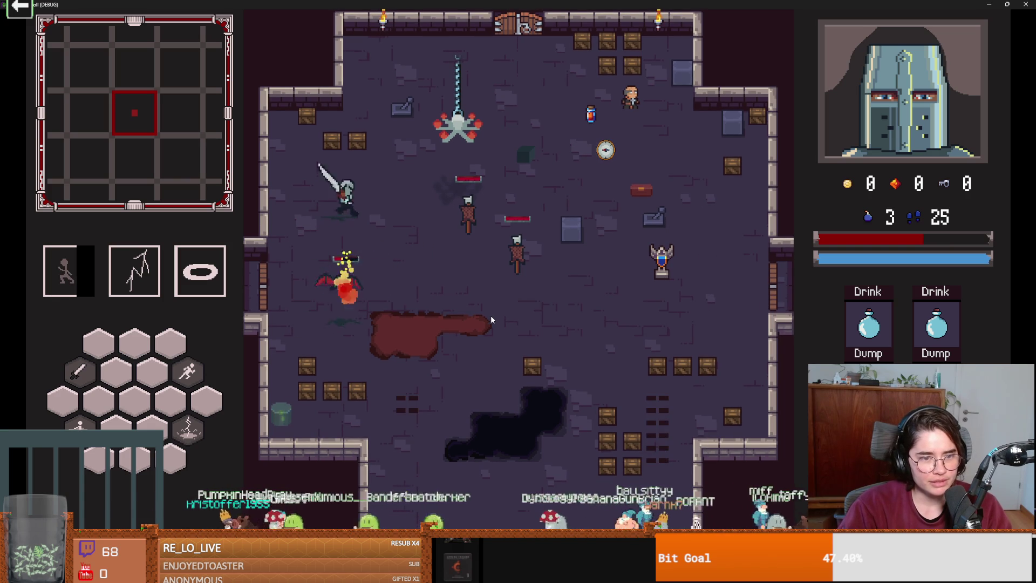
key("d")
left_click(294, 281)
- Keep maneuvering around the bat using the ability, then close the debug game window
key("a")
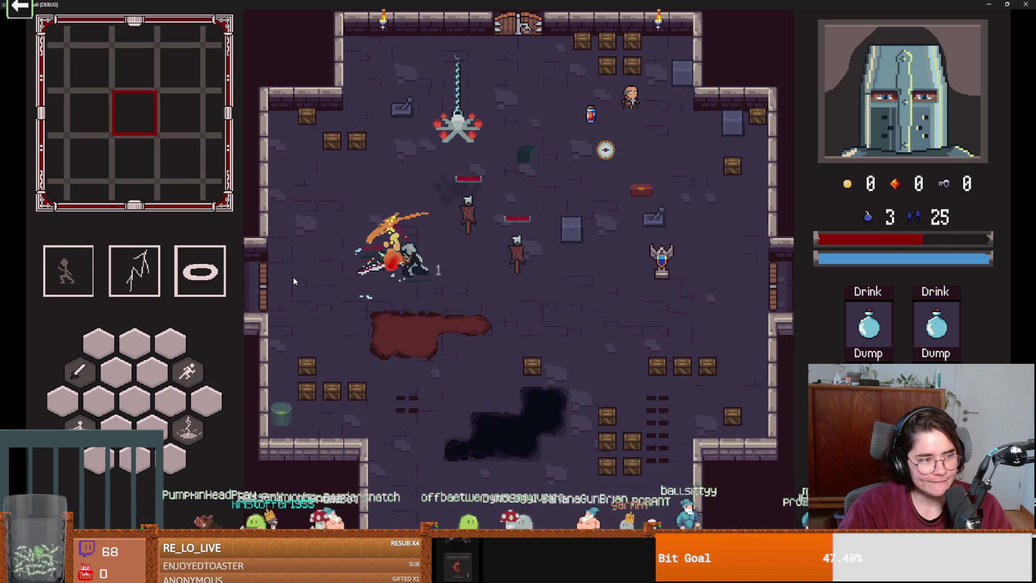
key("a")
key("w")
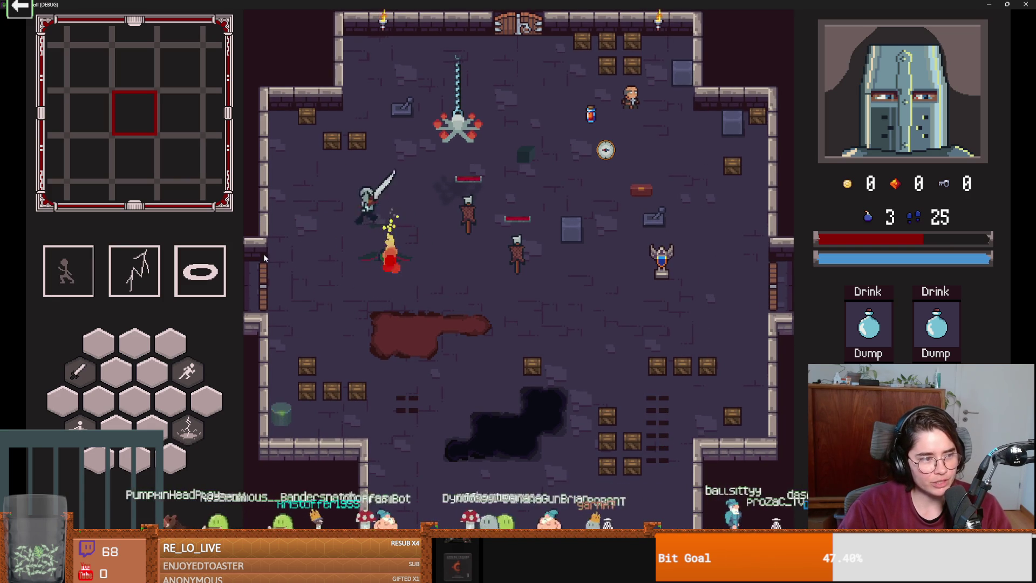
key("s")
key("a")
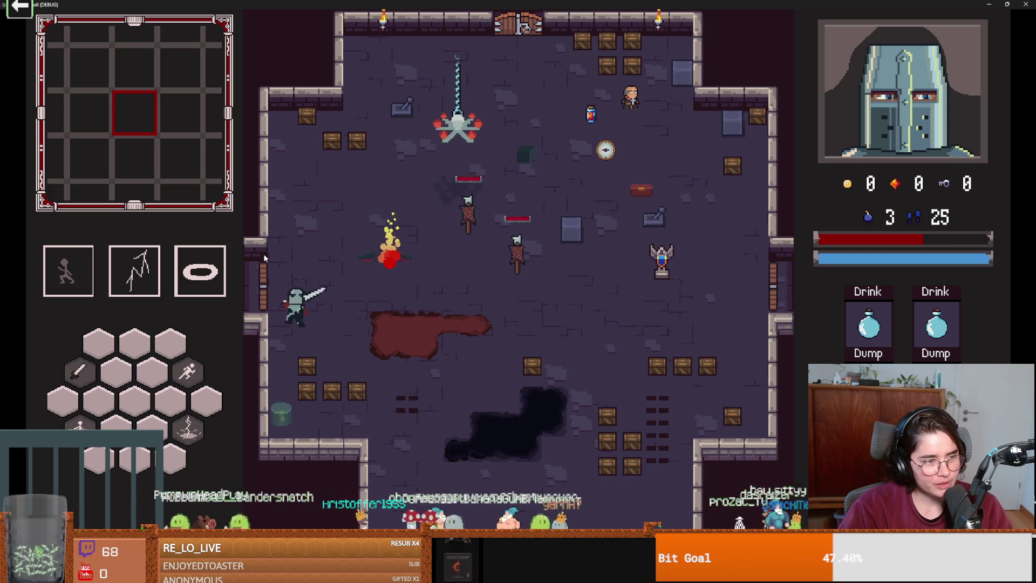
key("w")
key("d")
key("space")
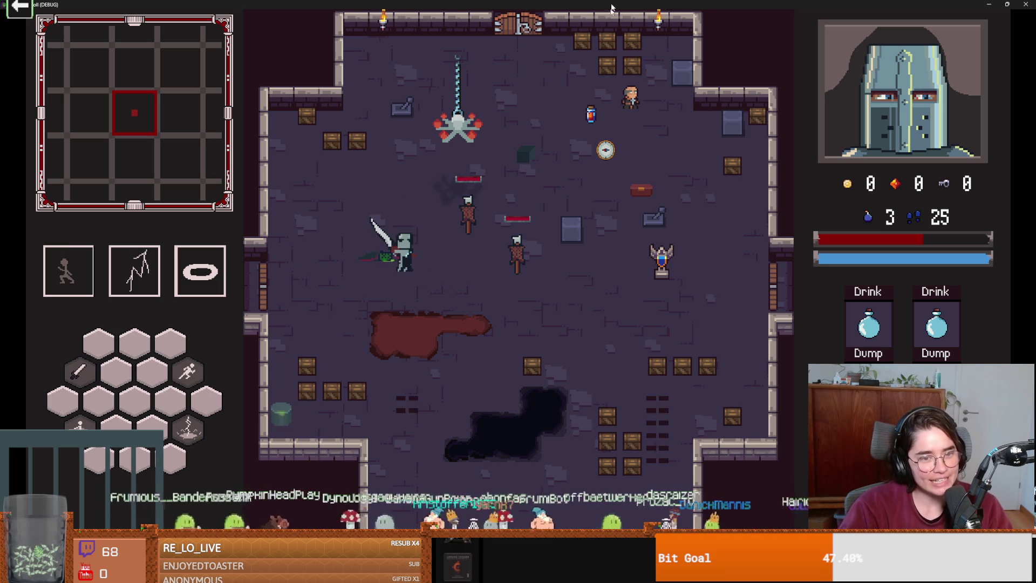
key("super+Down")
left_click(701, 330)
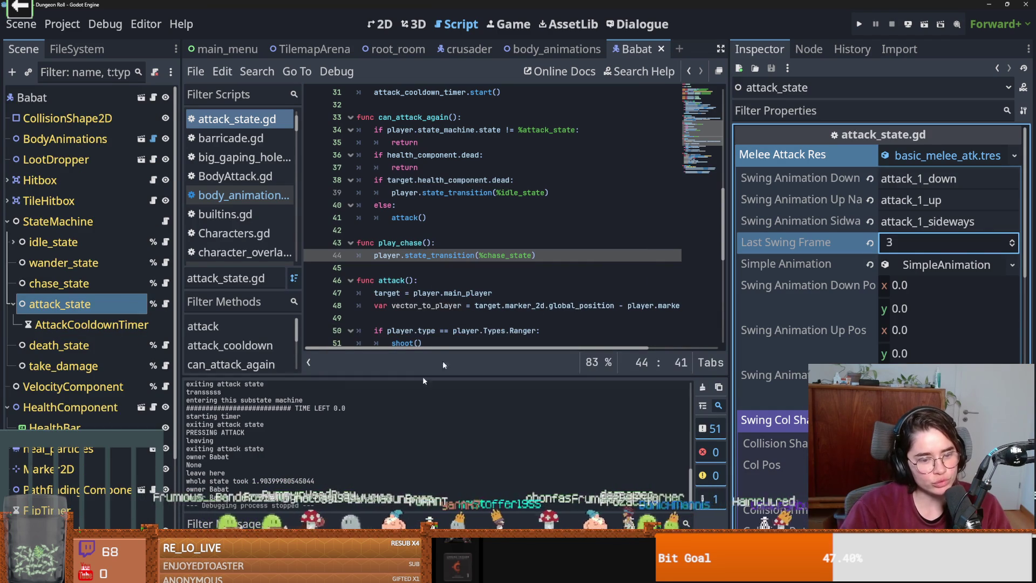
- Check the run's Errors list and attack_state.gd around attack_cooldown and ranger_attack_res, saving the script
left_click(281, 387)
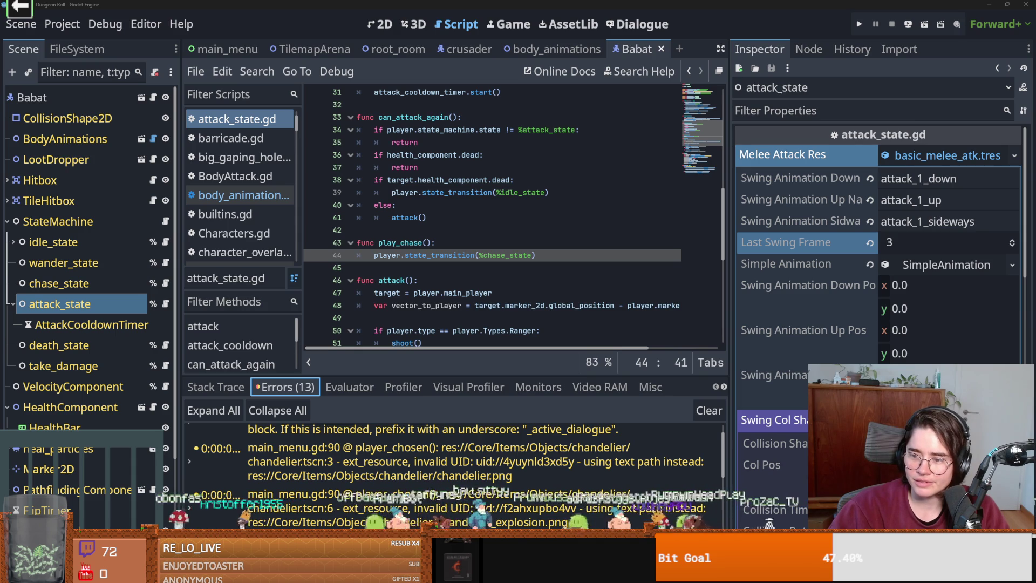
left_click(496, 211)
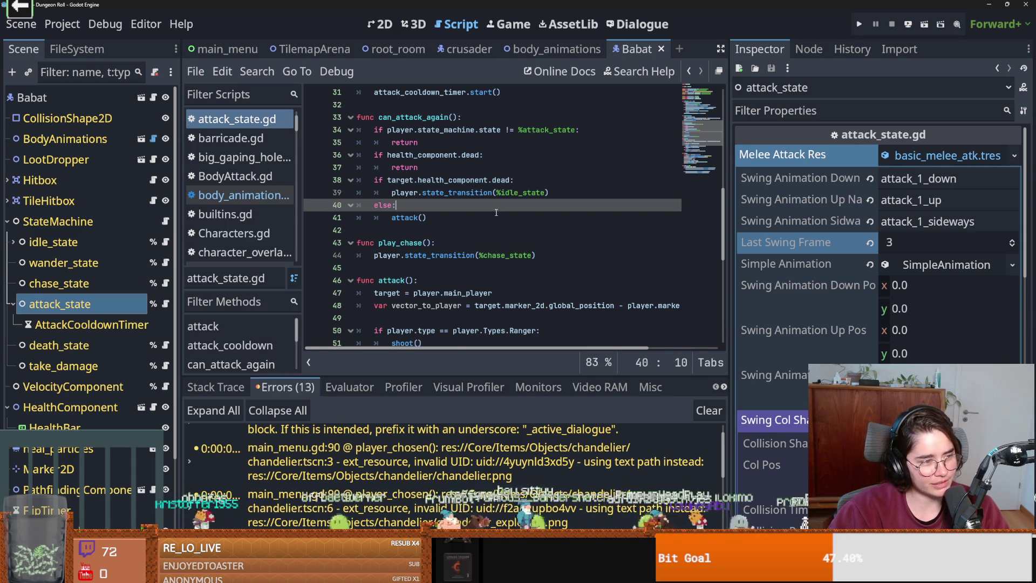
left_click(539, 229)
scroll(553, 236, "up", 5)
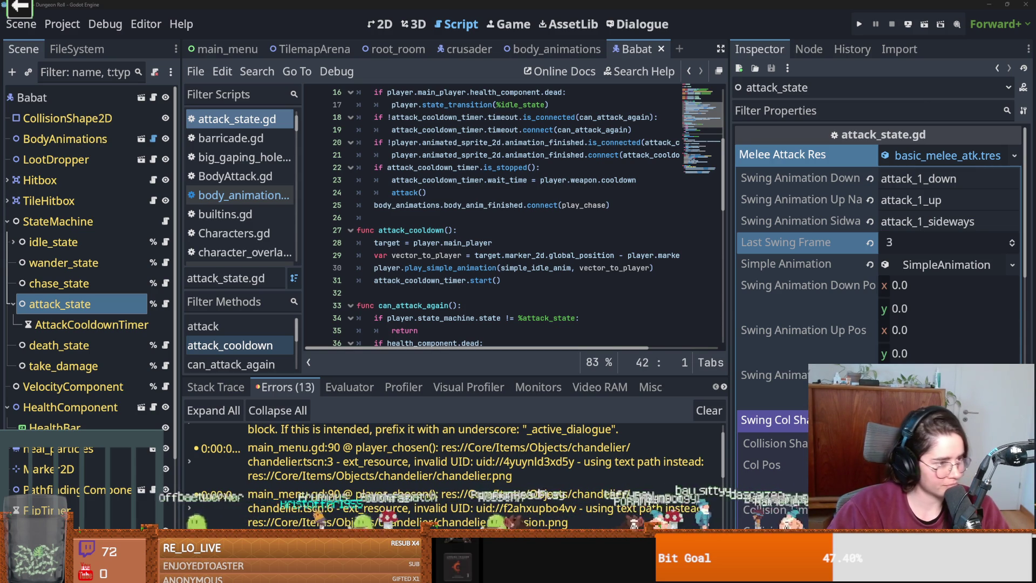
left_click(458, 230)
key("ctrl+s")
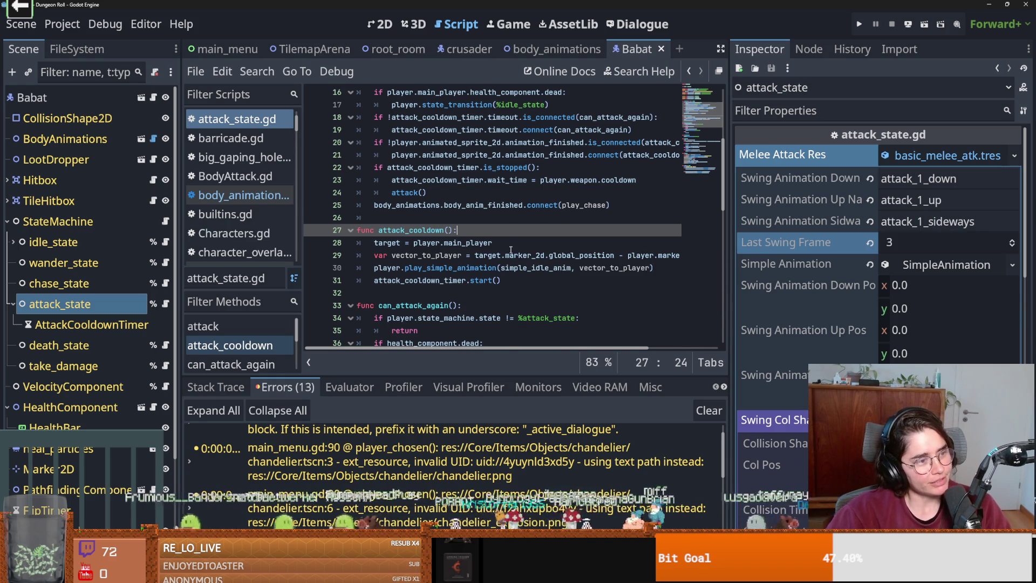
scroll(511, 250, "up", 5)
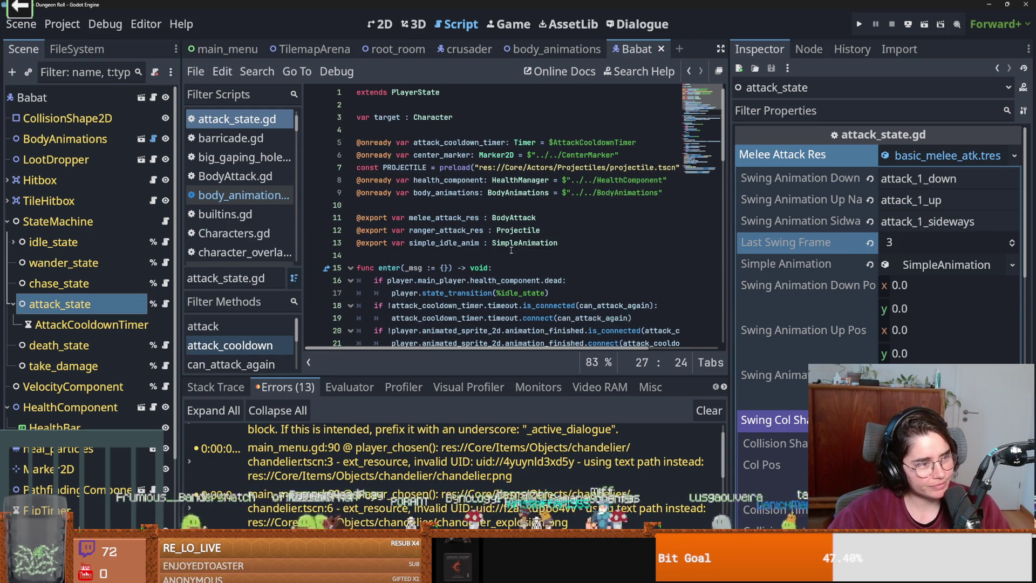
left_click(545, 231)
key("ctrl+s")
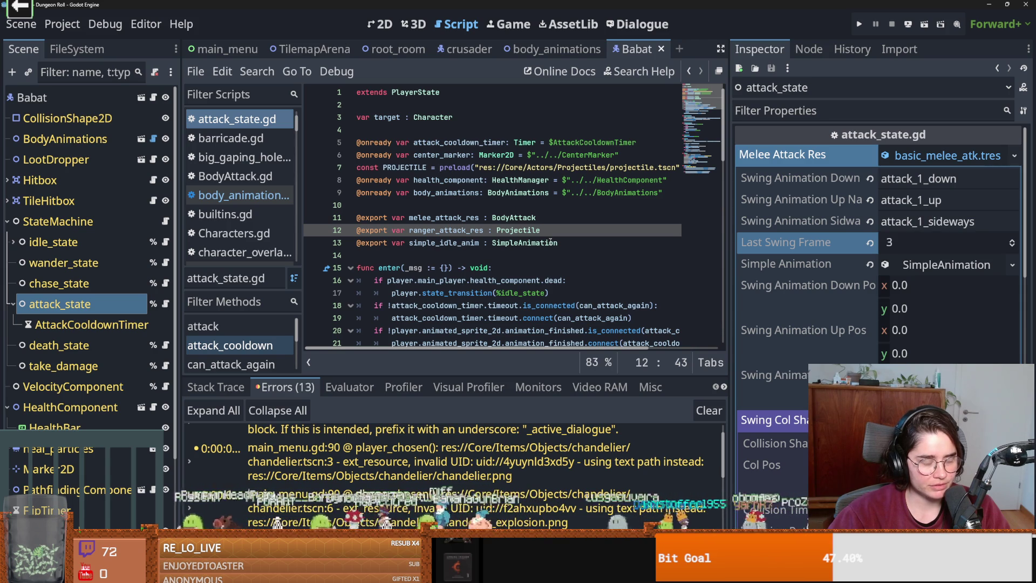
- Switch to the crusader scene and select its BodyAnimations node
left_click(467, 49)
right_click(95, 210)
key("Escape")
scroll(56, 210, "up", 2)
scroll(59, 205, "up", 1)
left_click(73, 119)
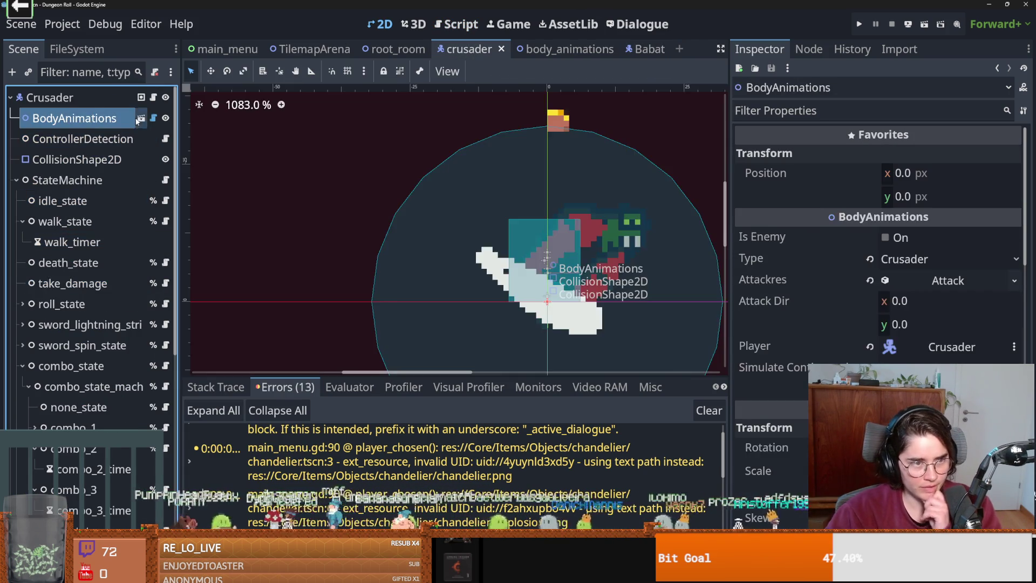
left_click(141, 118)
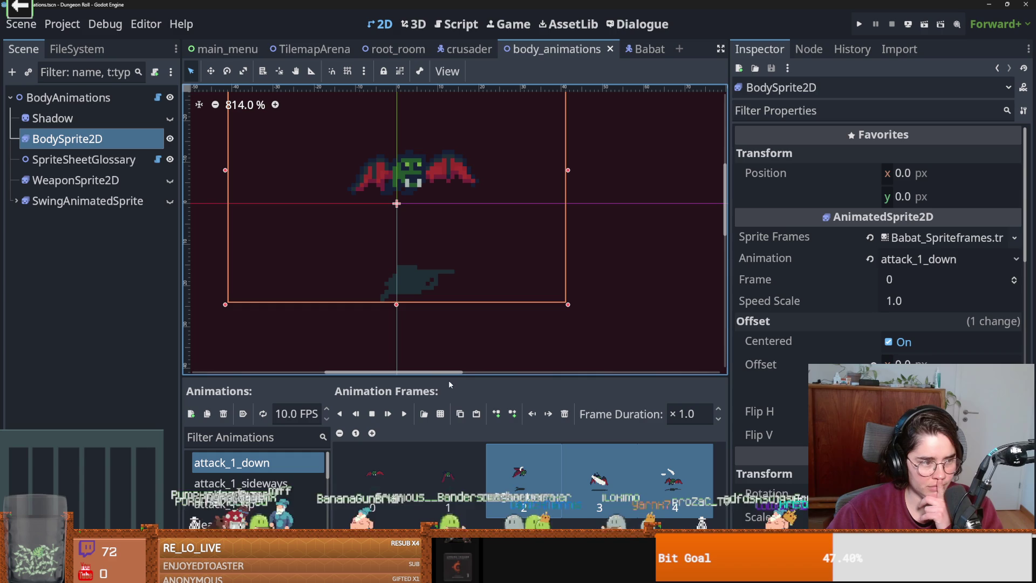
mouse_move(478, 383)
left_mouse_down()
mouse_move(469, 305)
mouse_move(404, 163)
left_mouse_up()
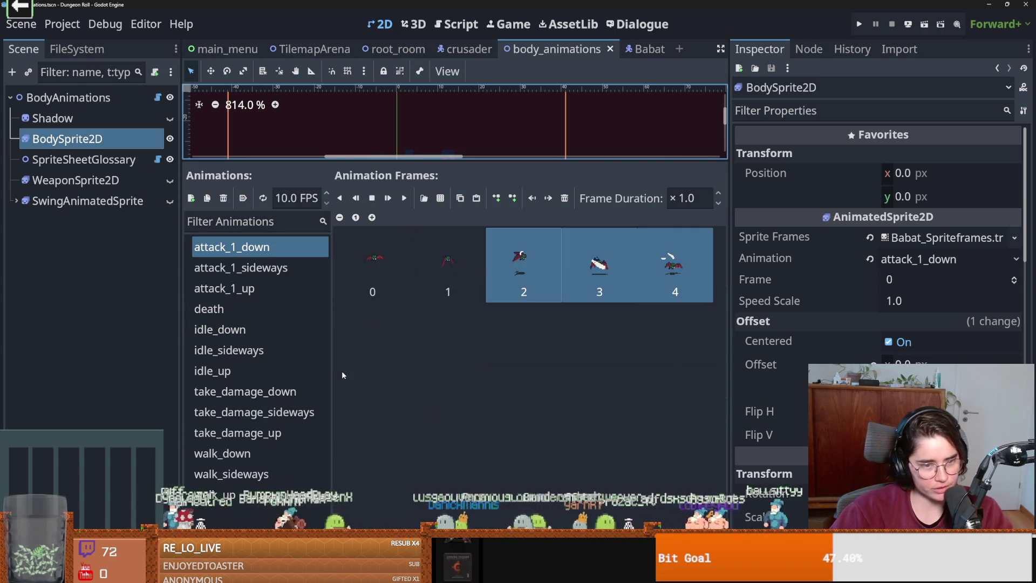
mouse_move(332, 367)
left_mouse_down()
mouse_move(380, 364)
mouse_move(349, 381)
left_mouse_up()
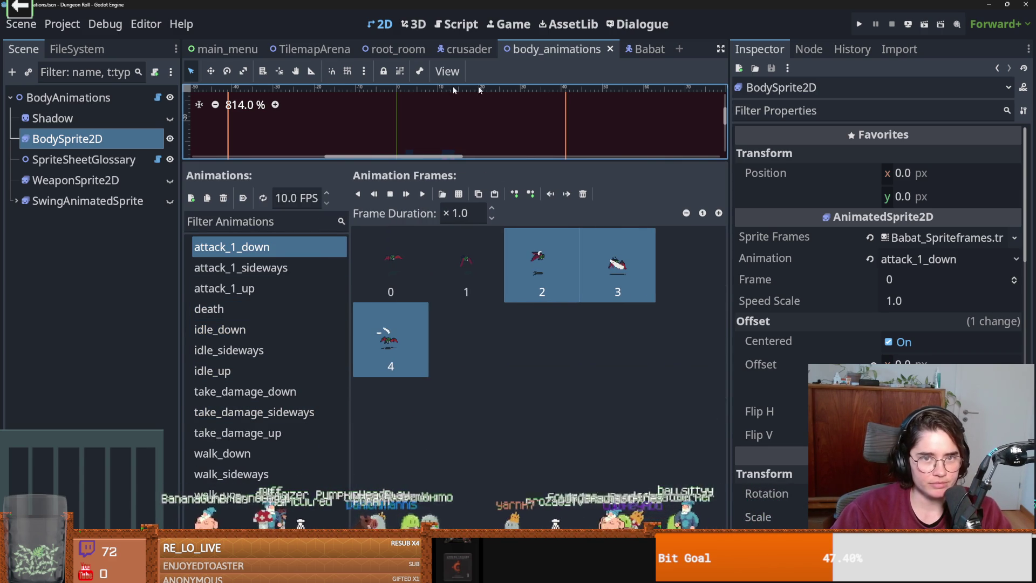
left_click(68, 97)
left_click(467, 49)
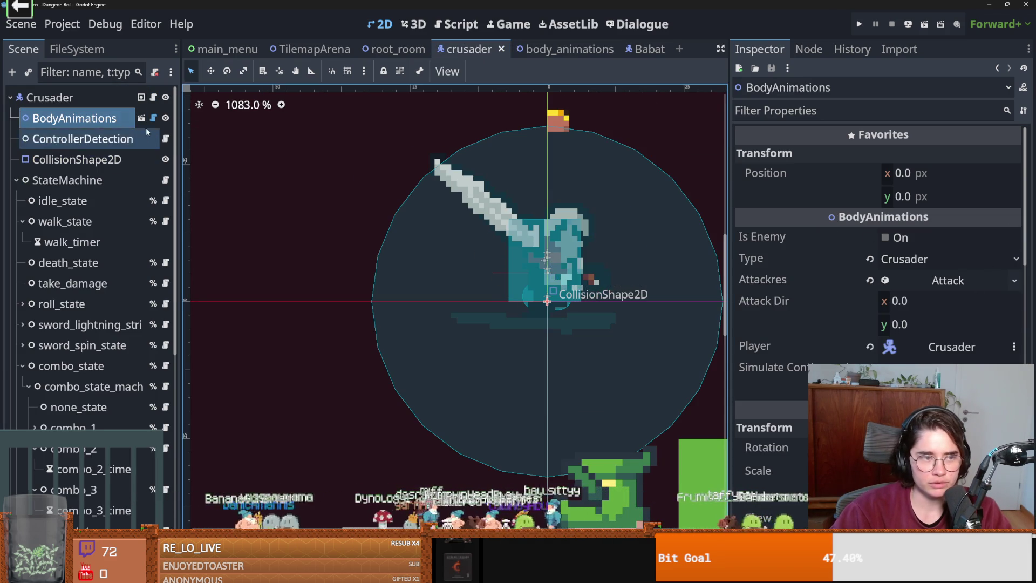
- In the body_animations scene, set the body Type to Crusader
left_click(141, 117)
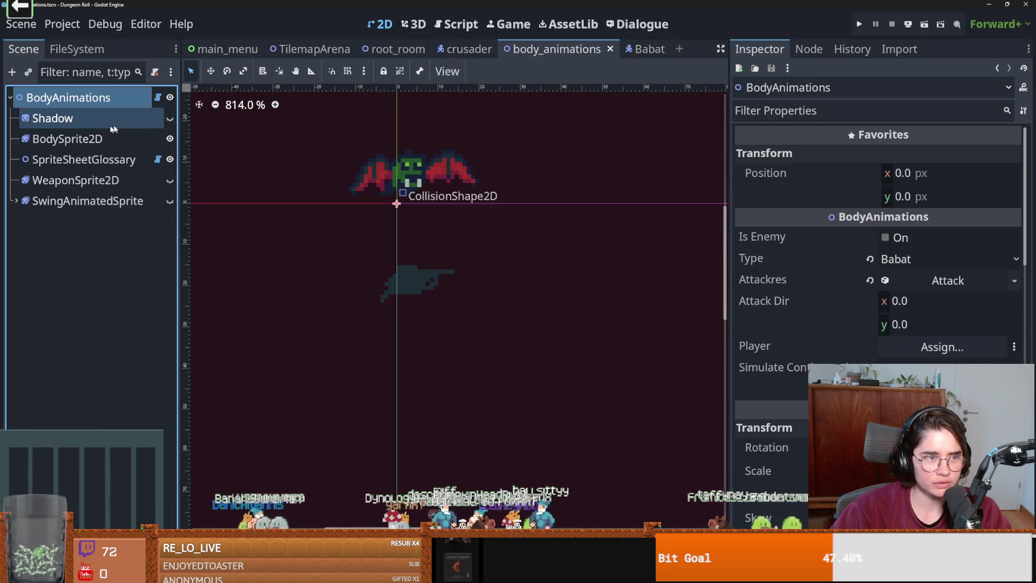
left_click(914, 259)
left_click(916, 282)
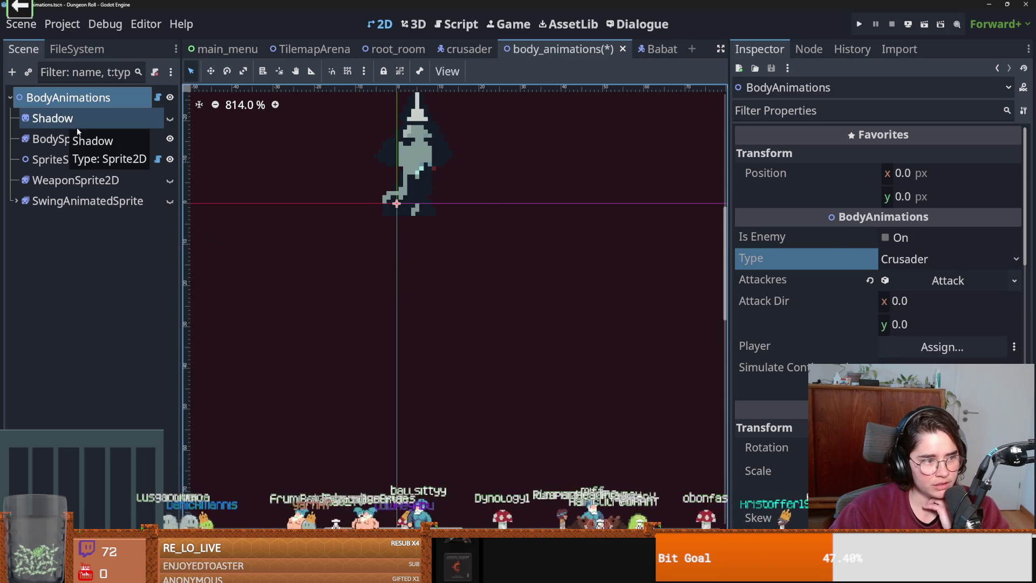
- Delete the old frame from BodySprite2D's lightning_down animation and start adding sprite-sheet frames
left_click(108, 144)
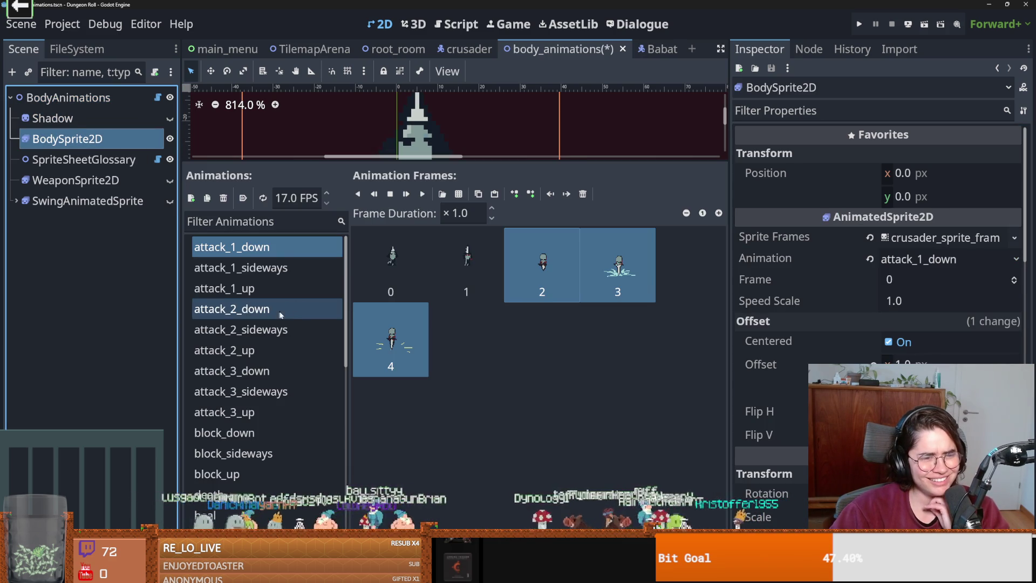
scroll(280, 343, "down", 3)
scroll(276, 356, "down", 10)
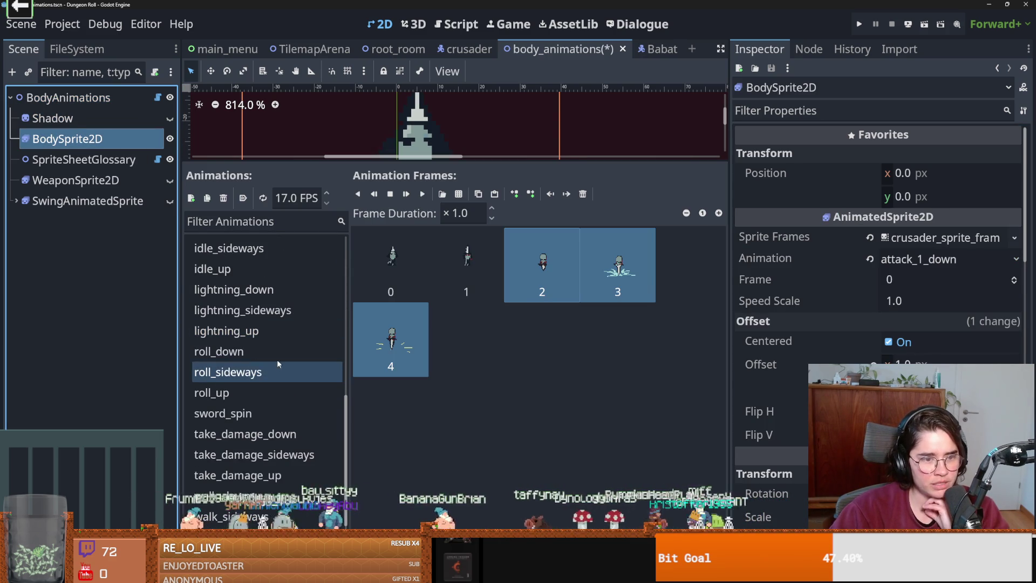
left_click(259, 331)
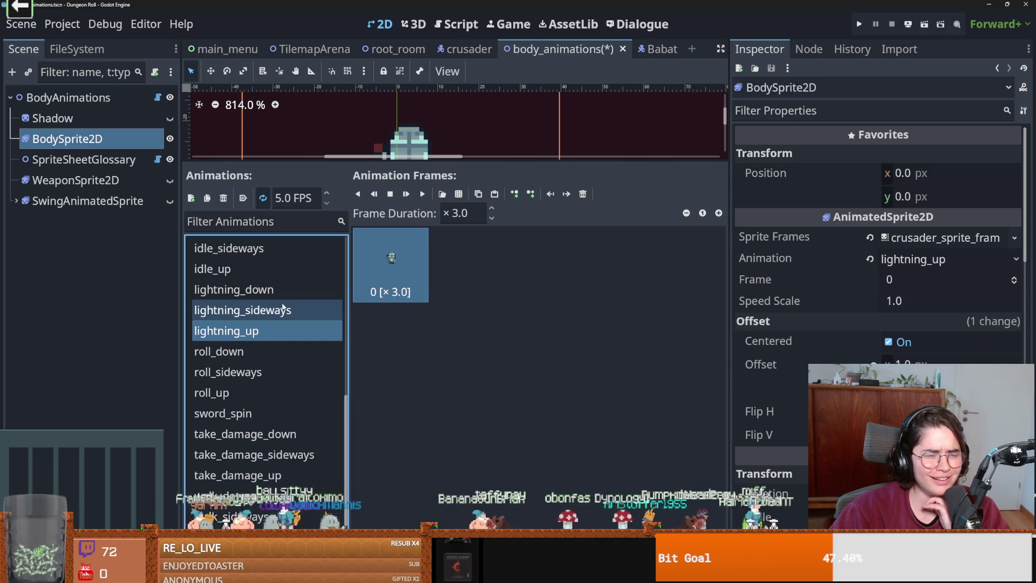
left_click(270, 293)
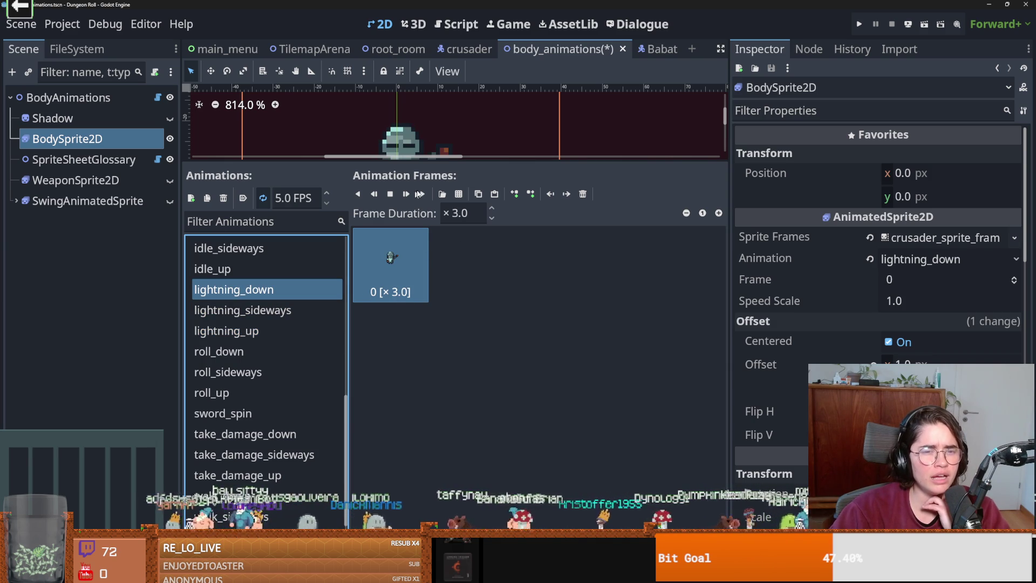
left_click(583, 194)
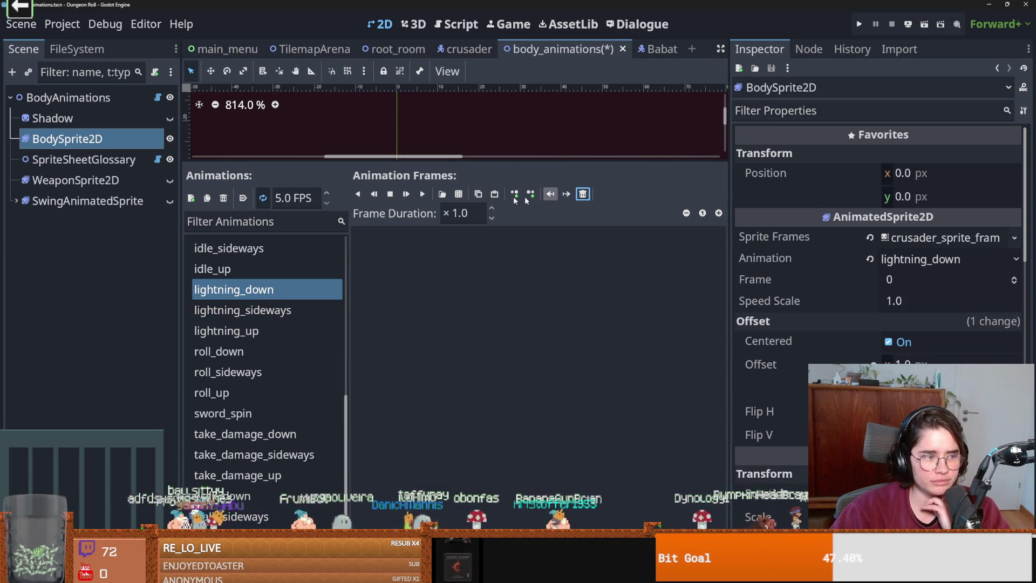
left_click(460, 194)
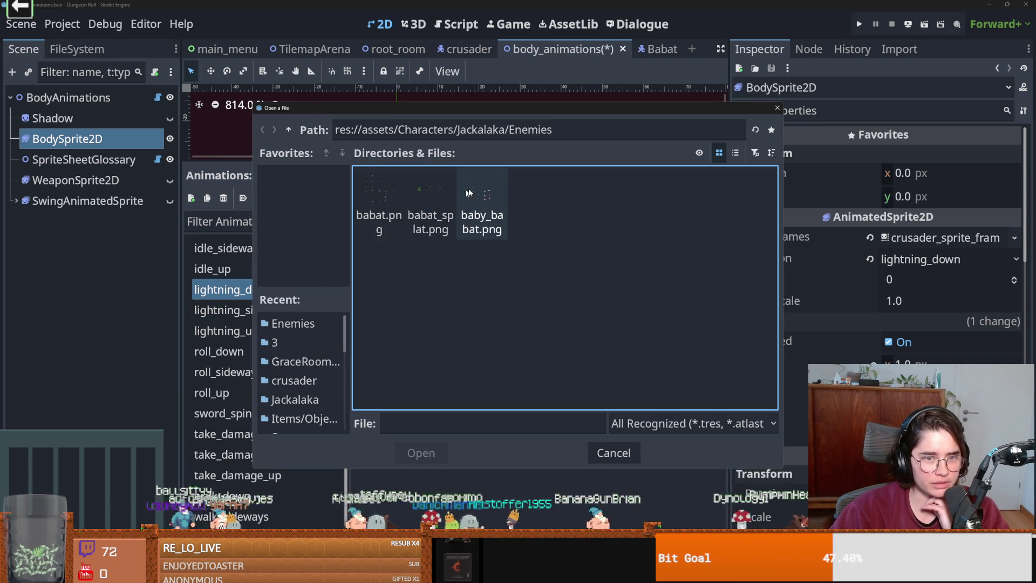
- Go up to res:// and open Core > Actors > crusader > Crusader_ideas sprite sheet
left_click(289, 130)
left_click(289, 130)
left_click(289, 130)
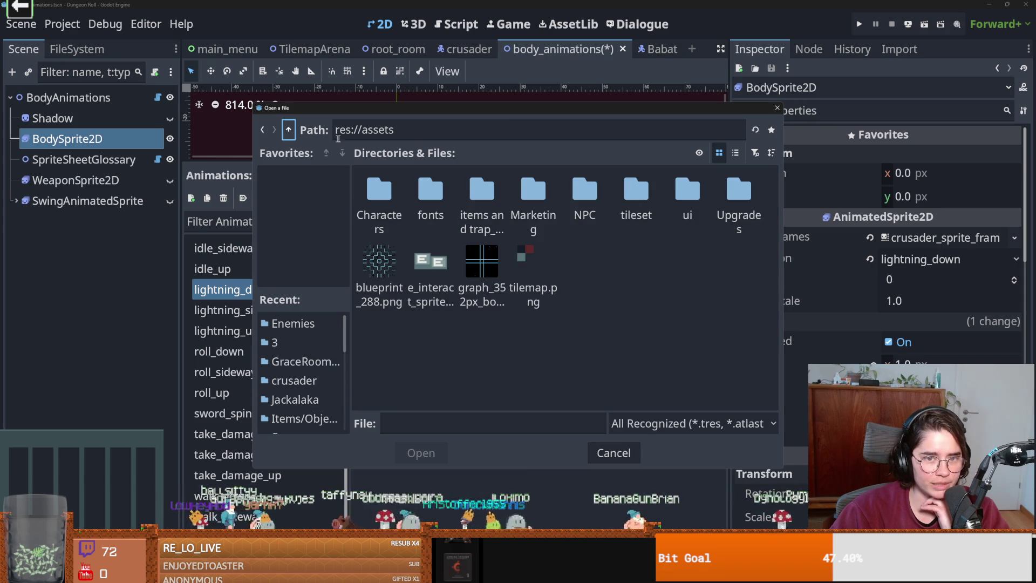
left_click(289, 130)
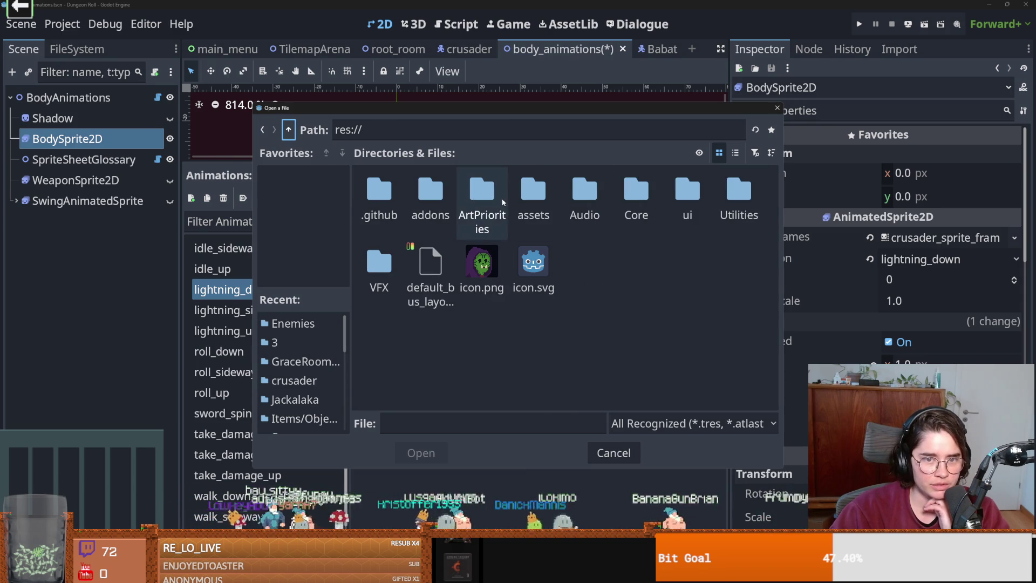
left_click(543, 201)
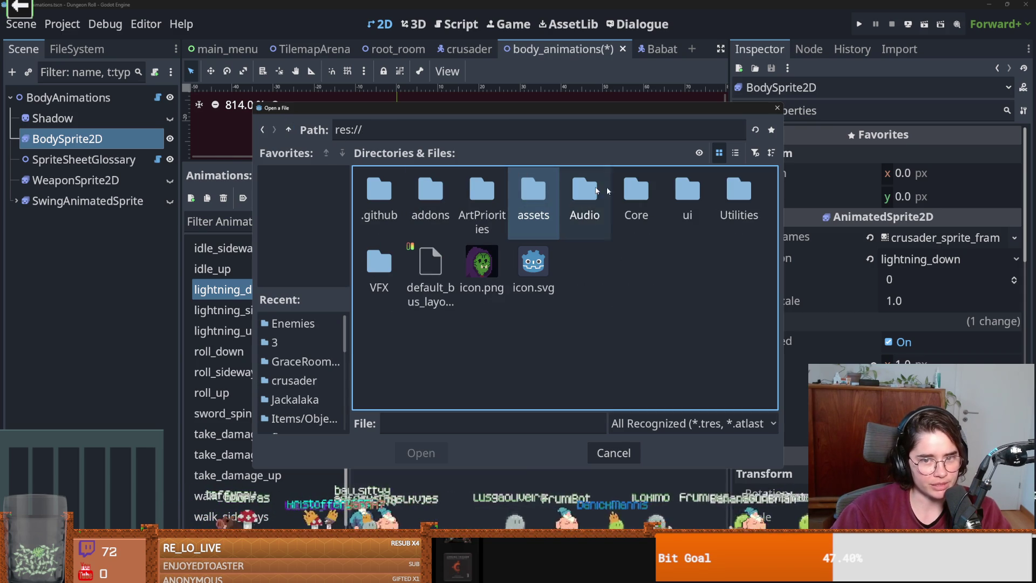
double_click(636, 191)
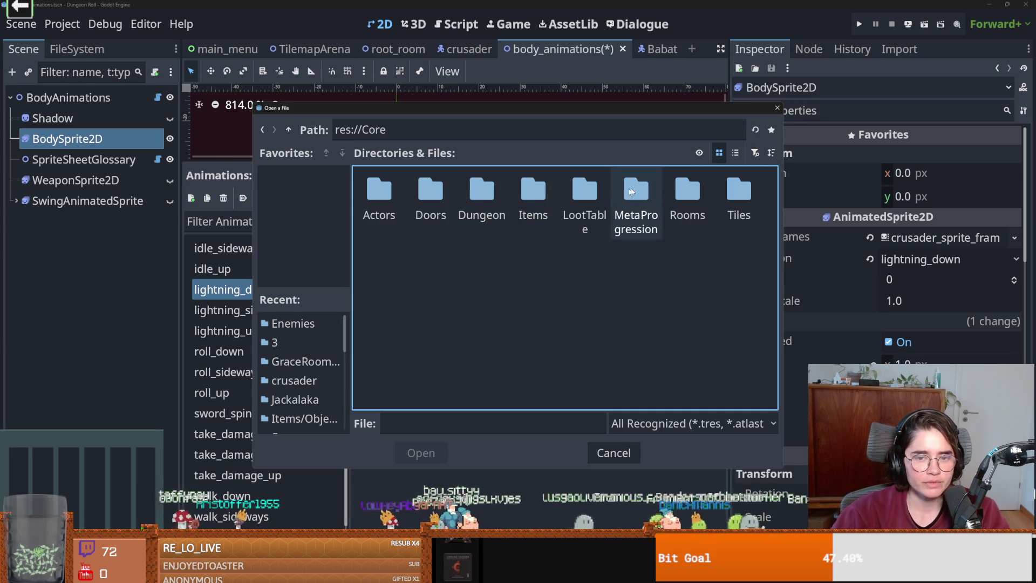
double_click(380, 199)
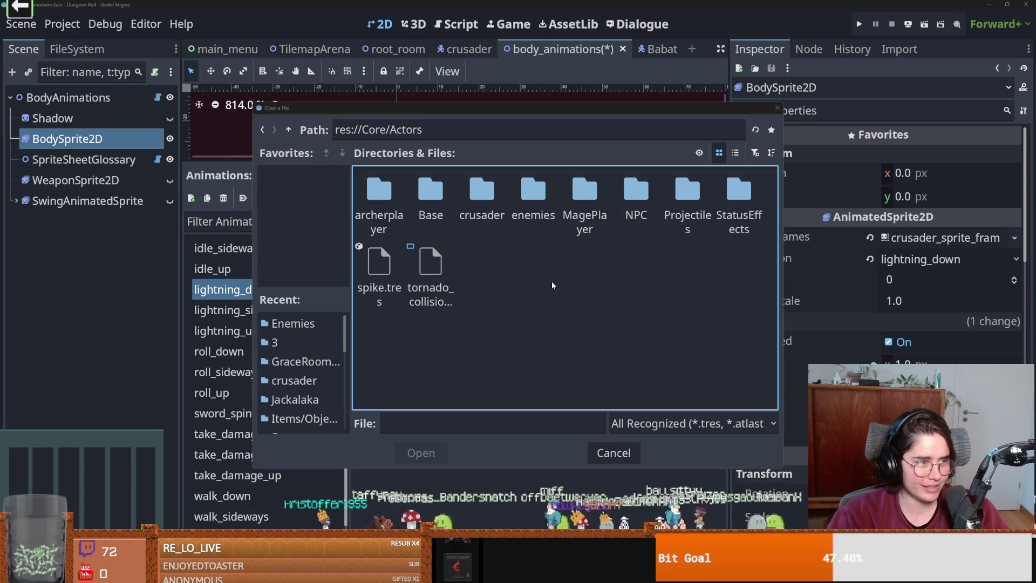
double_click(489, 208)
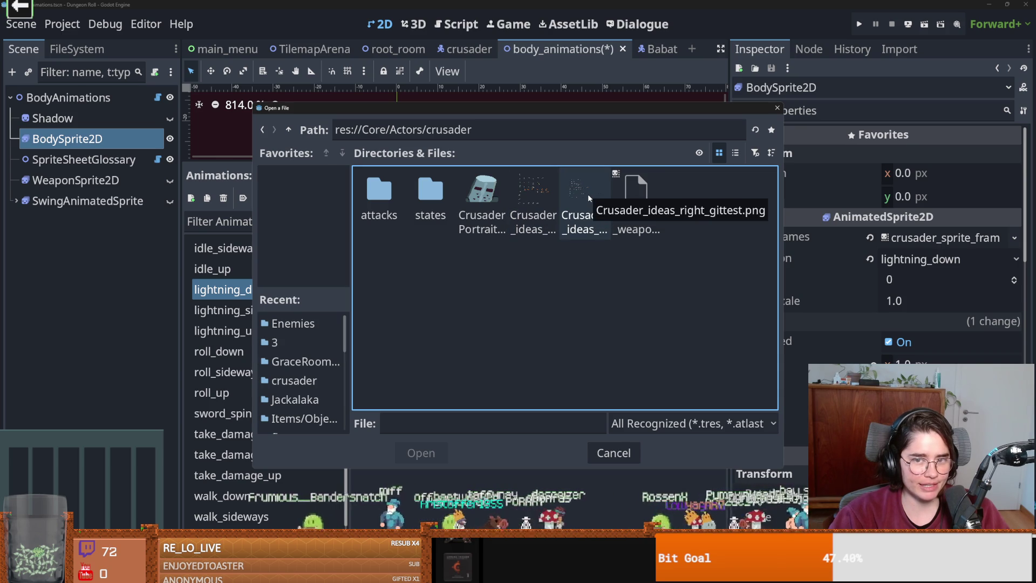
double_click(532, 192)
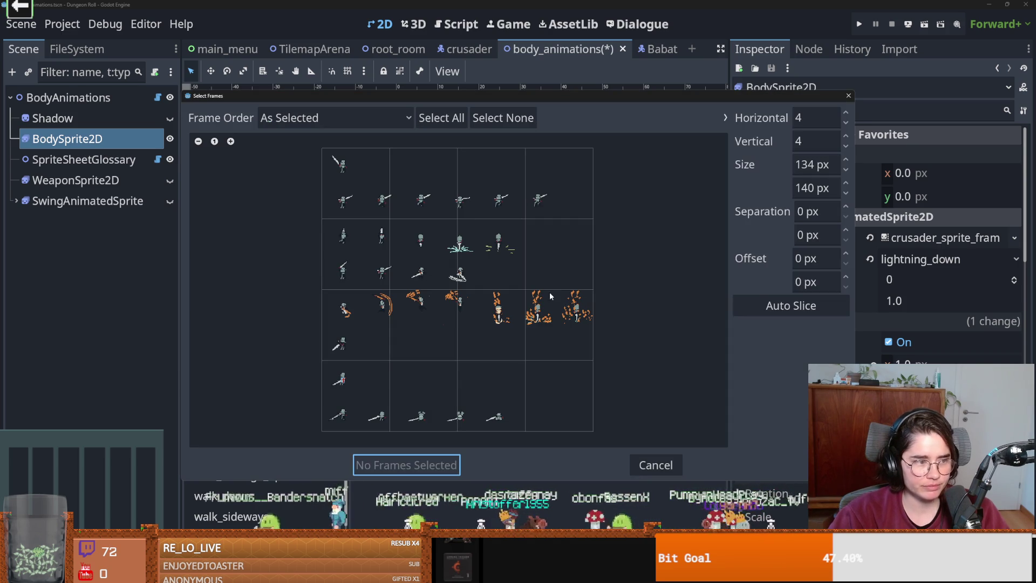
- Auto-slice the crusader sheet to 7 columns by 8 rows, then close Select Frames without adding frames
left_click(791, 311)
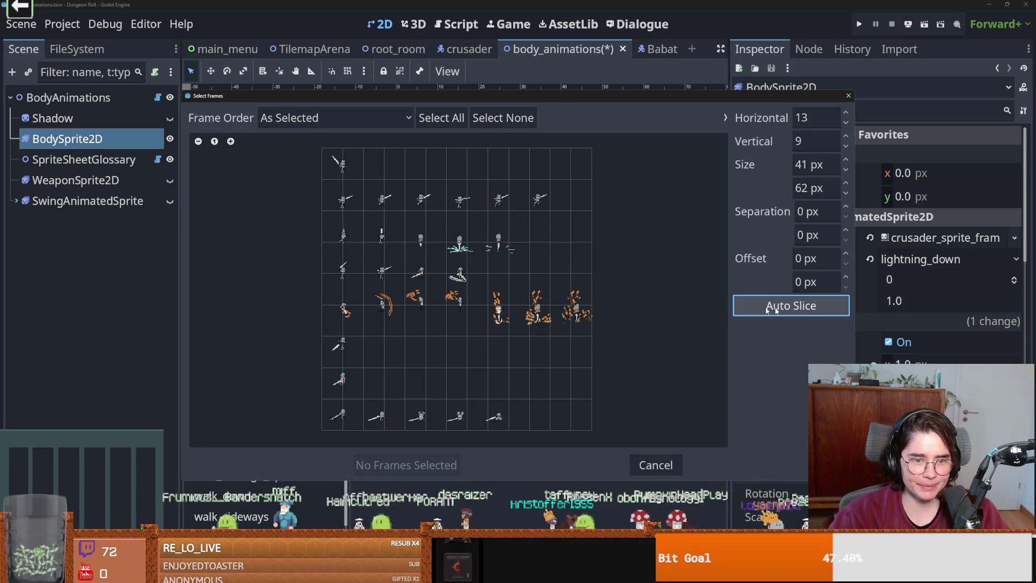
left_click(847, 138)
left_click(846, 145)
left_click(846, 146)
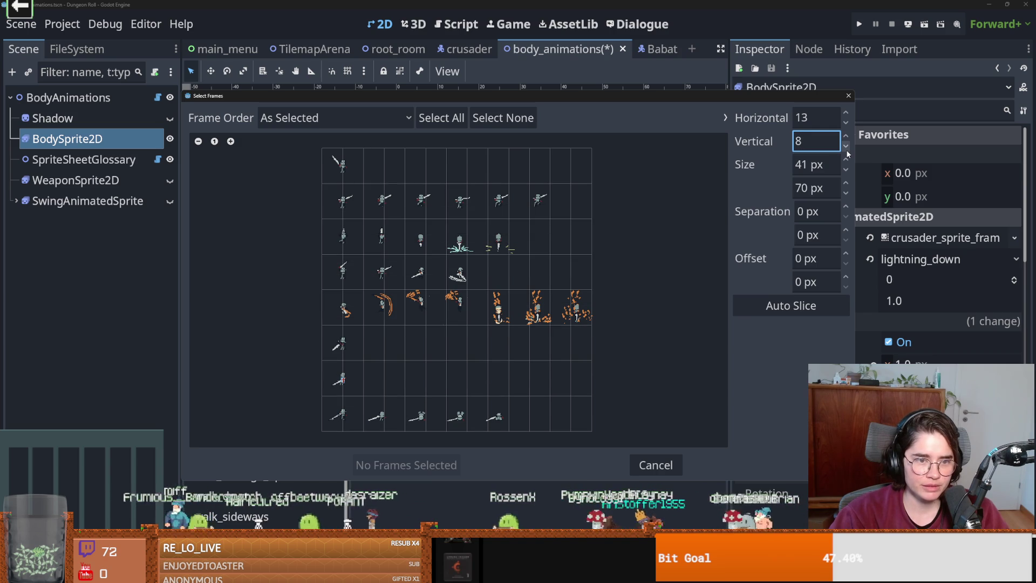
left_click(845, 123)
left_click(845, 123)
left_click(845, 123)
left_click(845, 123)
left_click(845, 123)
left_click(845, 123)
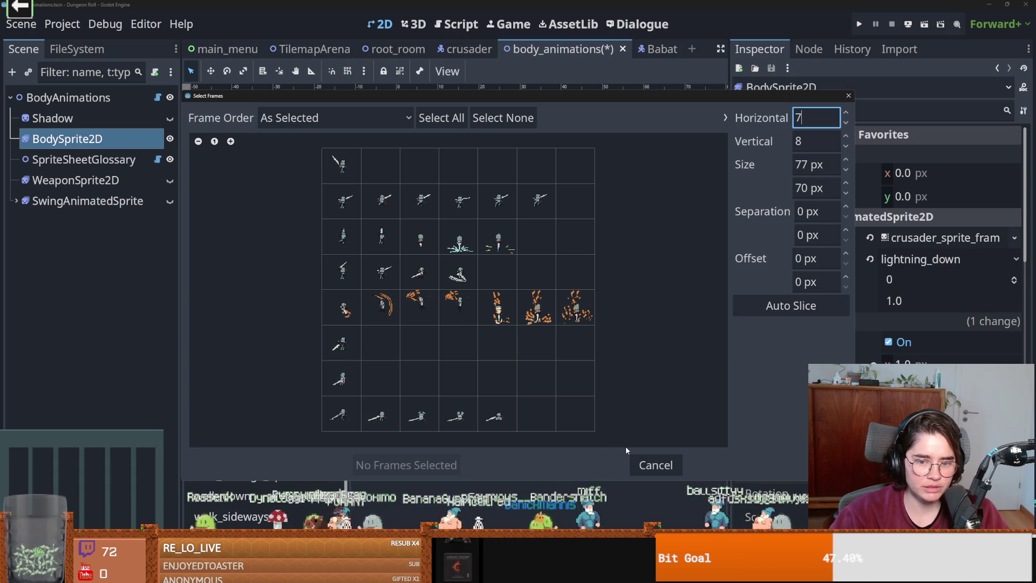
left_click(656, 465)
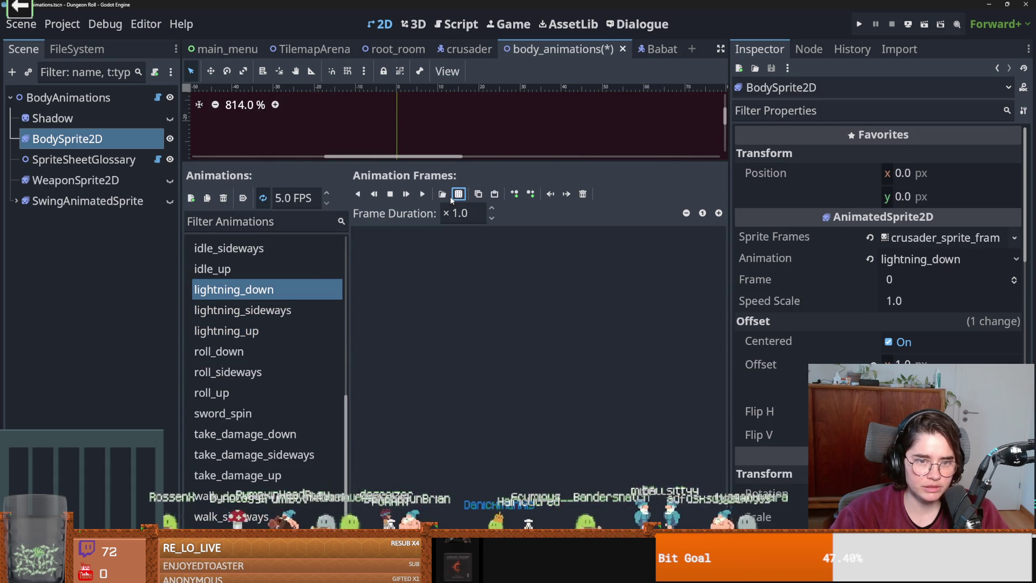
left_click(452, 198)
double_click(601, 199)
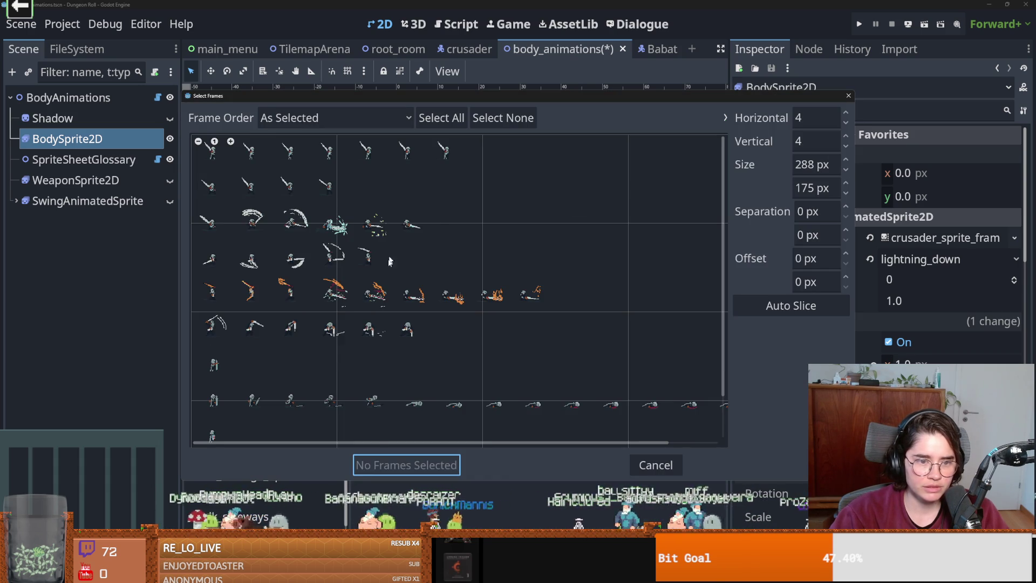
scroll(360, 319, "down", 2)
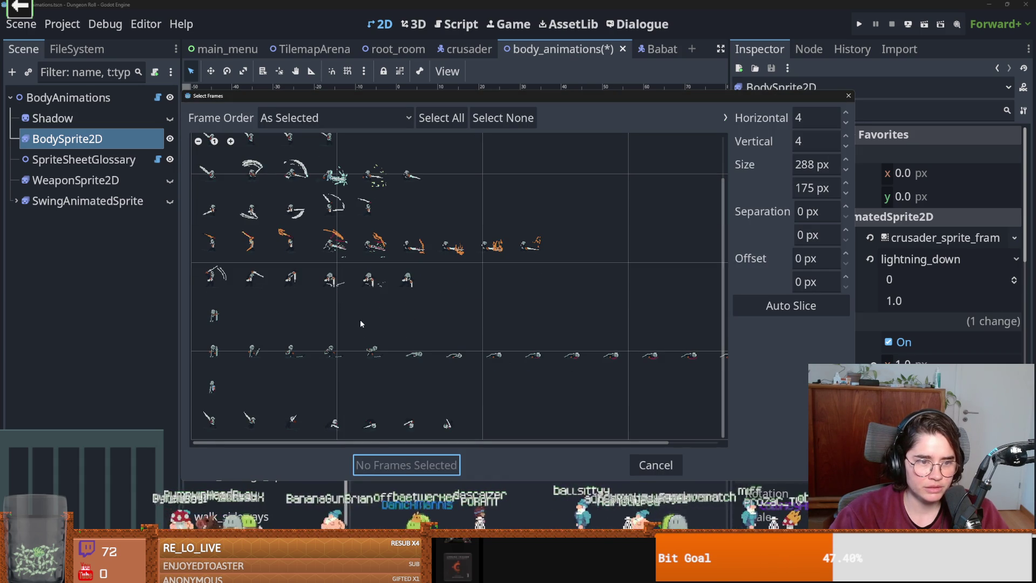
scroll(359, 322, "up", 2)
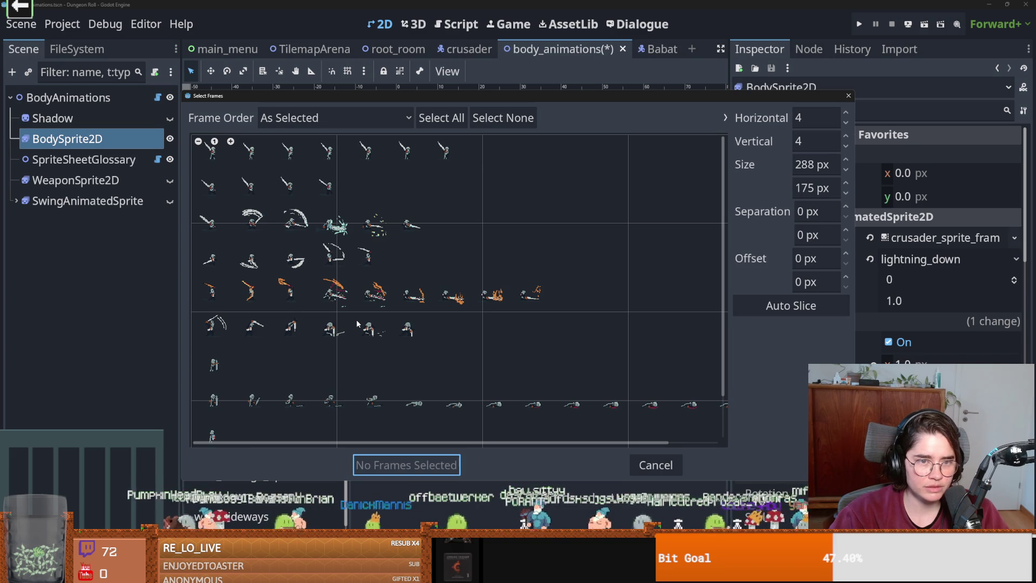
scroll(357, 323, "down", 2)
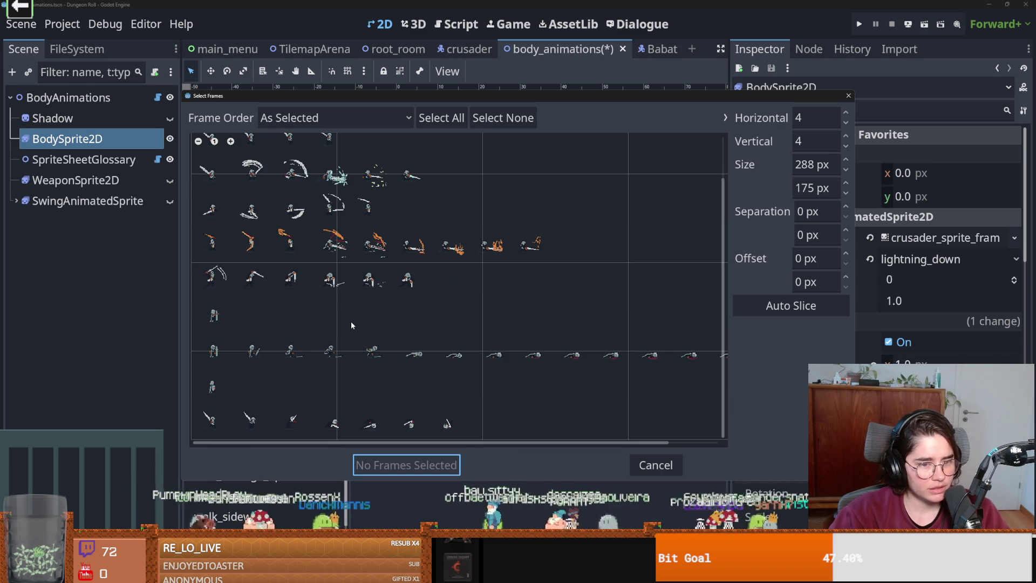
scroll(303, 336, "up", 2)
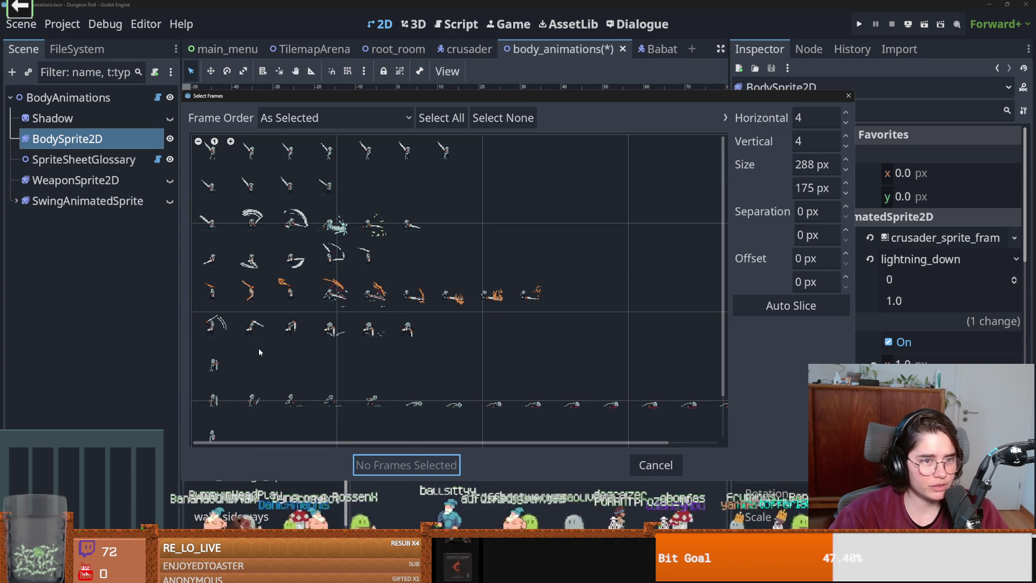
left_click(848, 97)
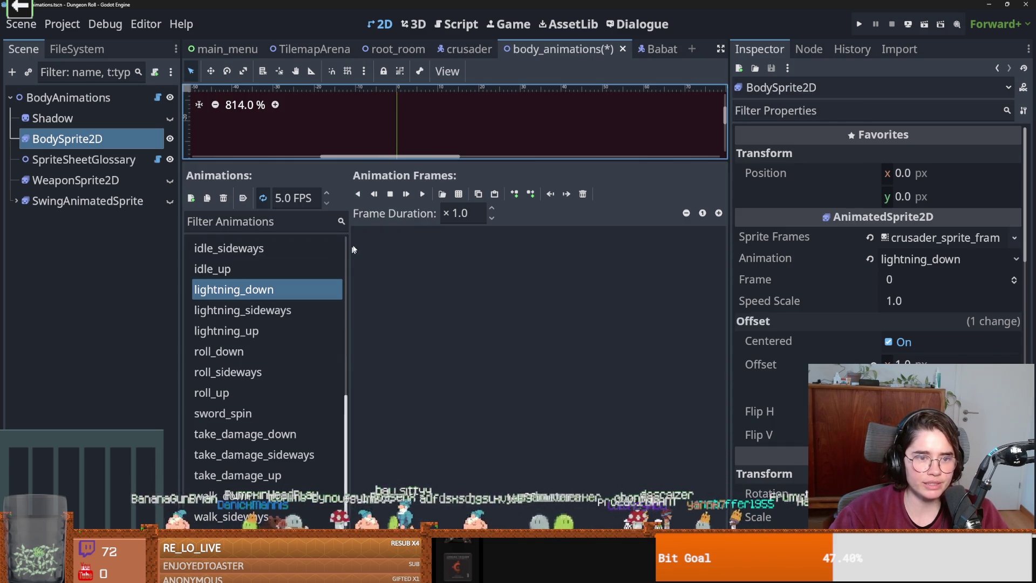
left_click(259, 310)
- Load Crusader_ideas_down_spritesheet.png from res://Core/Actors/crusader to pick frames for lightning_sideways
left_click(458, 193)
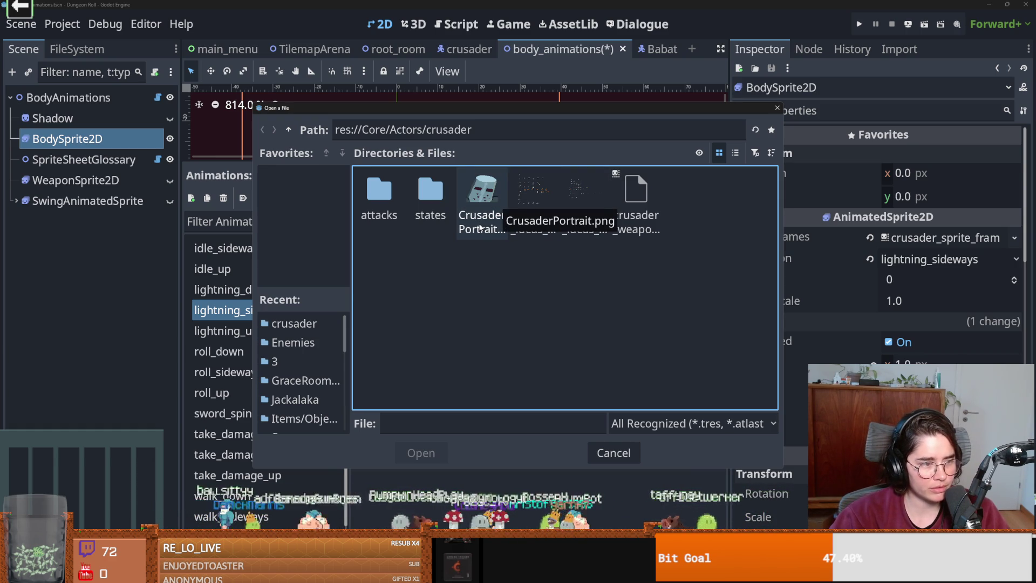
double_click(550, 193)
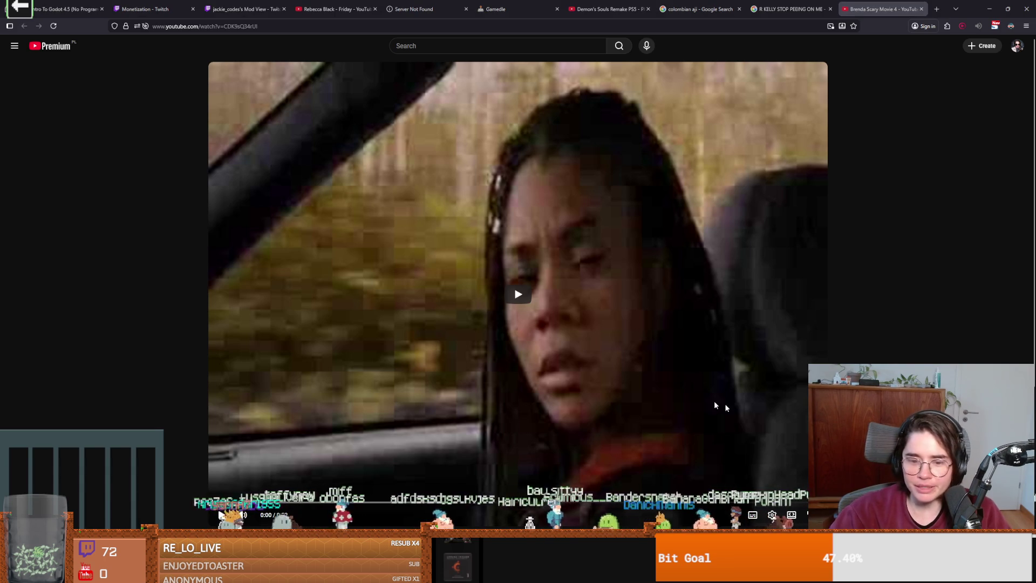
- Play the Scary Movie 4 clip on YouTube in full screen
left_click(715, 405)
key("f")
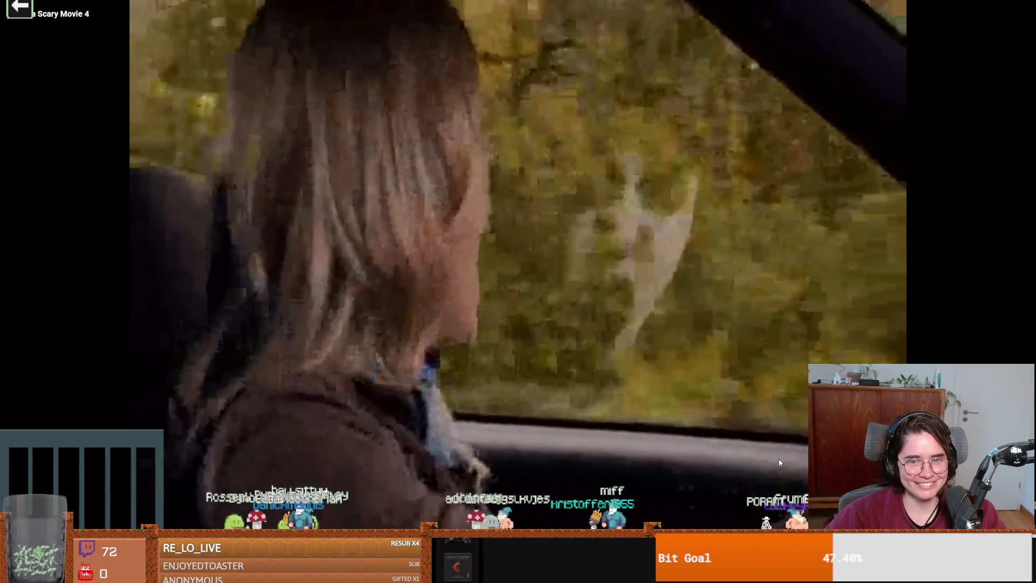
- Pause the movie clip and switch back to Godot's Select Frames dialog
left_click(740, 433)
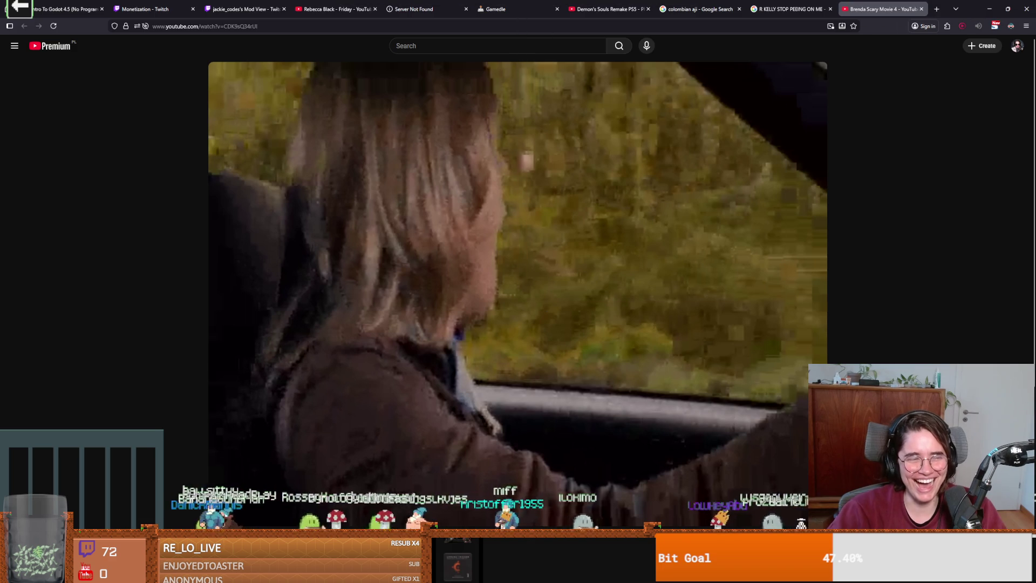
key("alt+Tab")
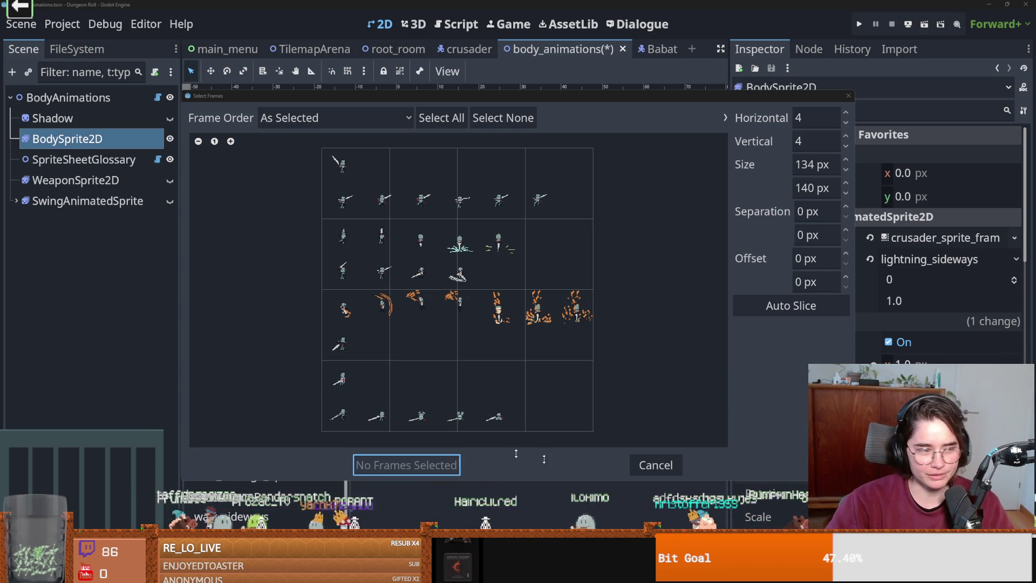
- Zoom the spritesheet preview in and back out, then switch to the browser's Google results
left_click(231, 141)
left_click(198, 141)
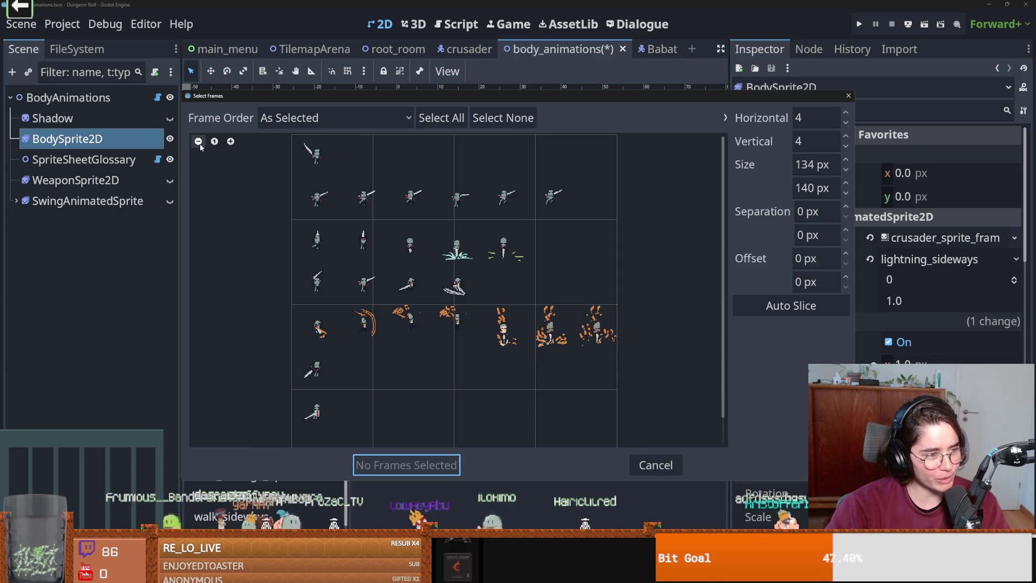
left_click(198, 141)
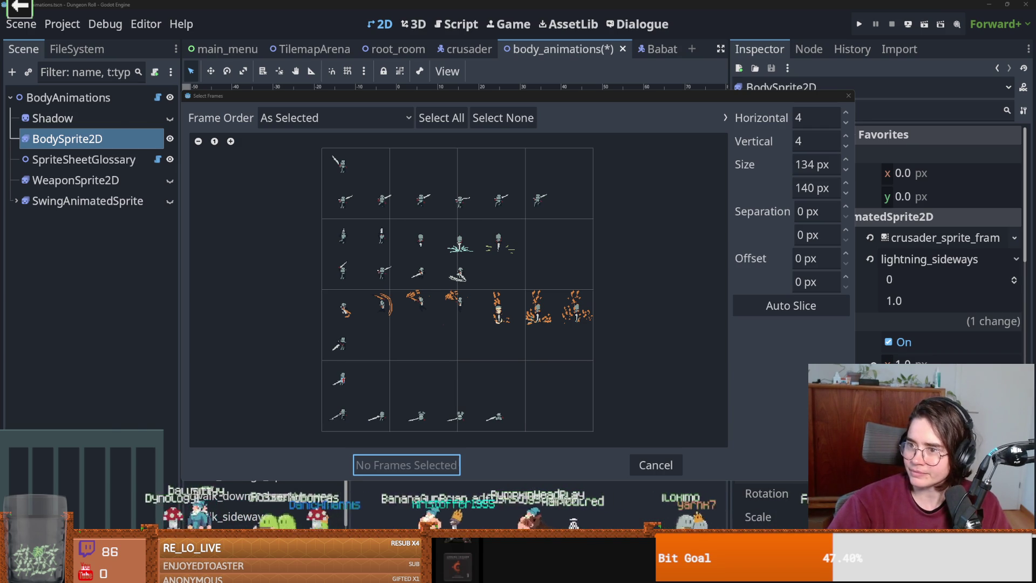
key("alt+Tab")
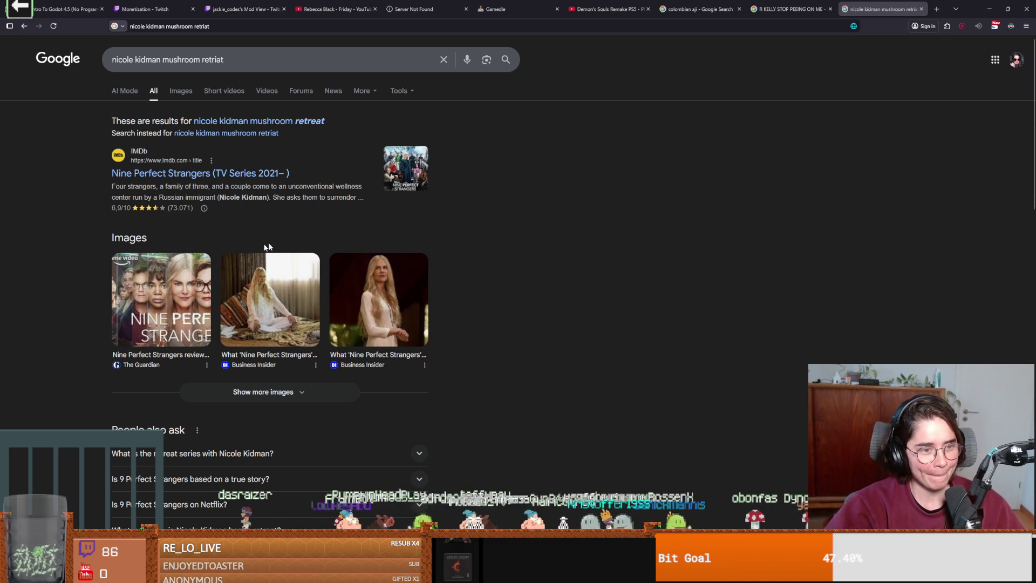
- Browse Google image results for the mushroom-retreat series, previewing one image, then return to Godot
left_click(189, 95)
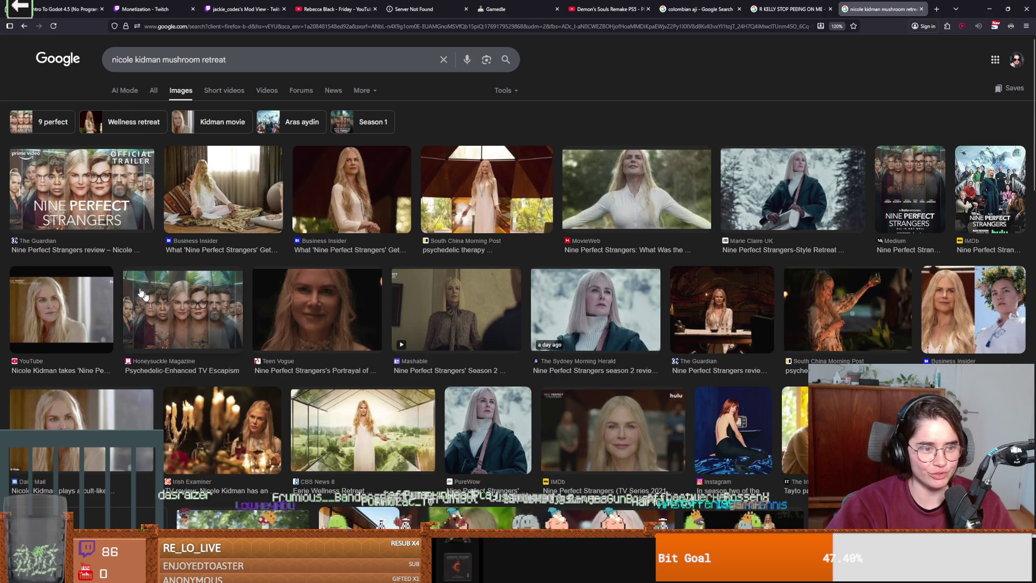
left_click(142, 294)
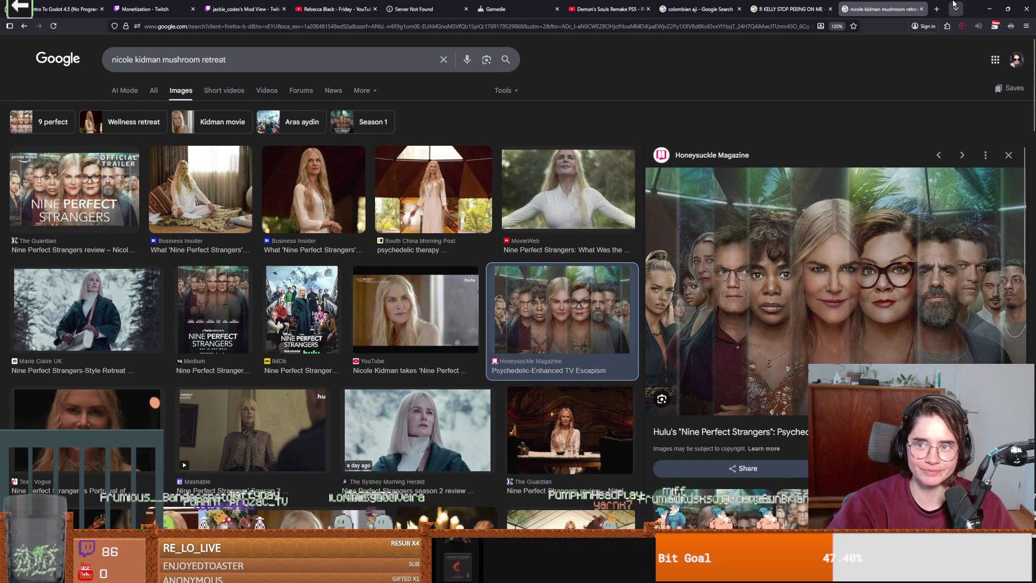
key("alt+Tab")
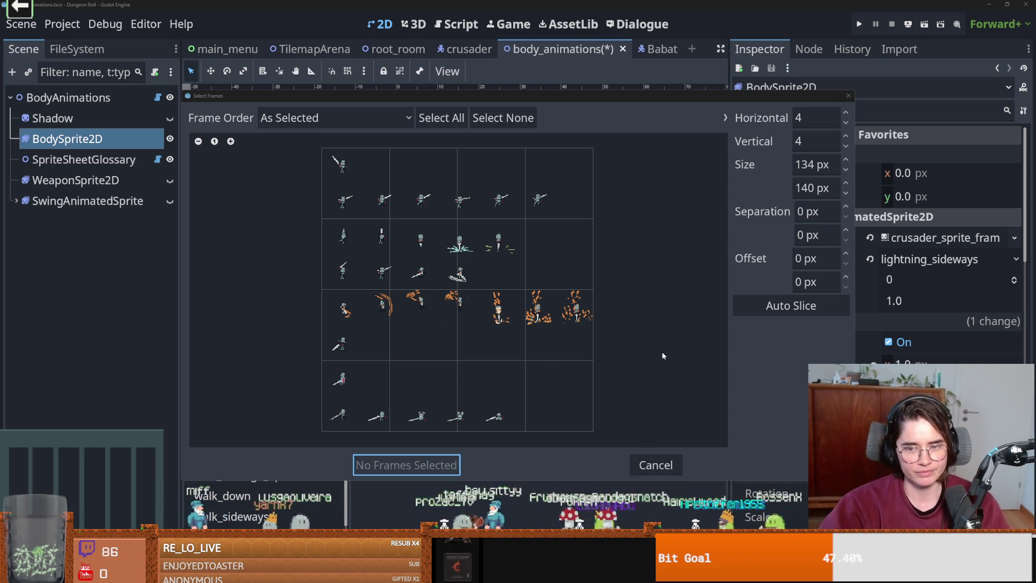
- Auto-slice the sheet, close Select Frames without adding frames, and save the scene
left_click(791, 305)
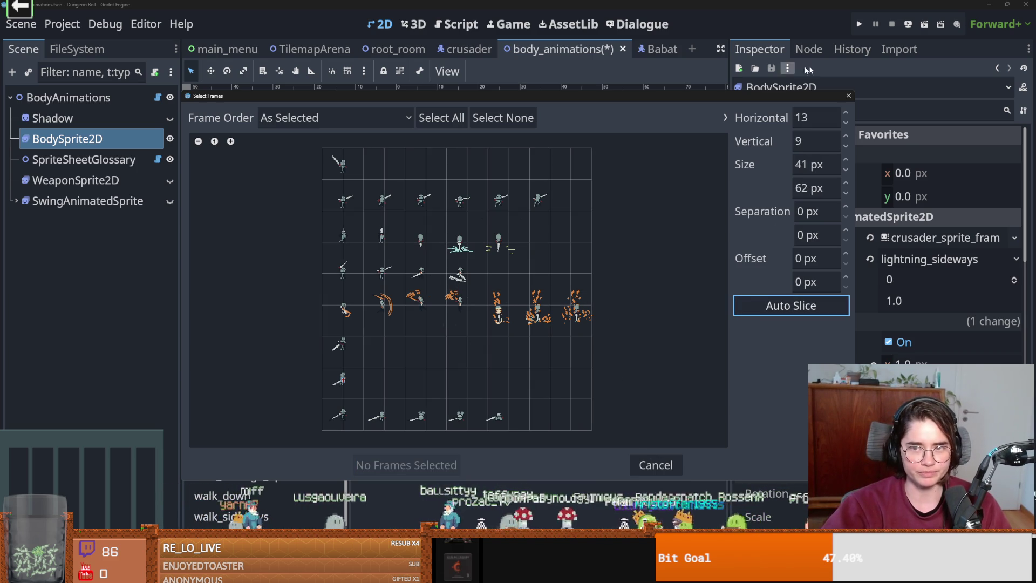
key("Escape")
key("ctrl+s")
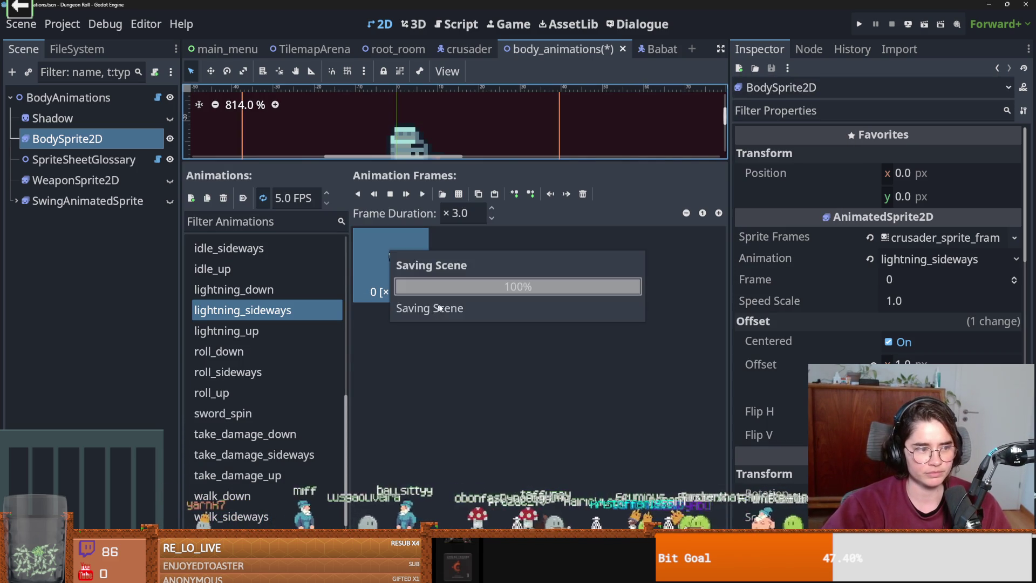
- Select lightning_down and open the Crusader ideas spritesheet for frame picking
left_click(247, 290)
left_click(273, 309)
left_click(283, 289)
left_click(460, 194)
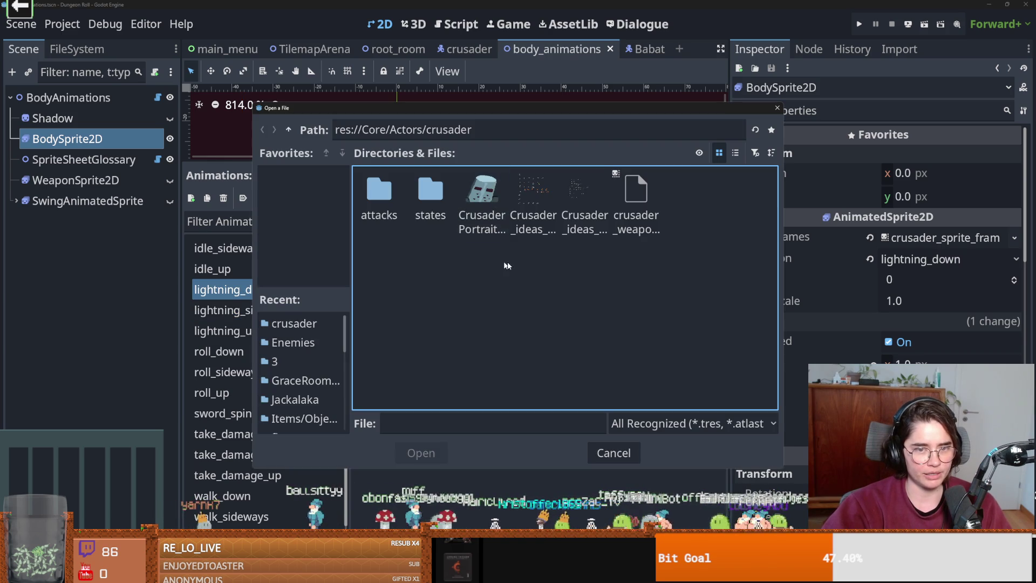
double_click(551, 201)
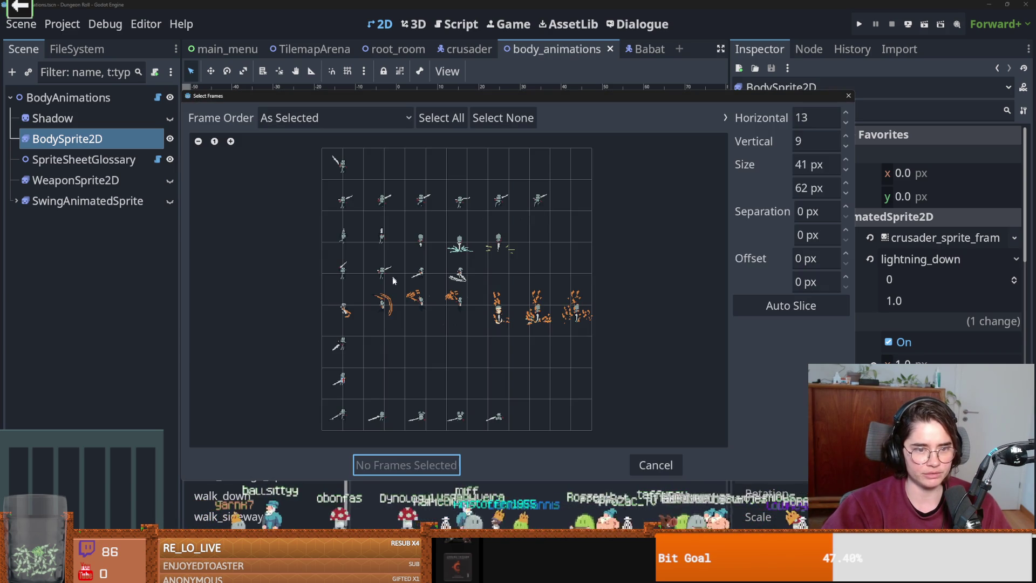
- Auto-slice the spritesheet into a grid of 7 columns by 8 rows
left_click(793, 305)
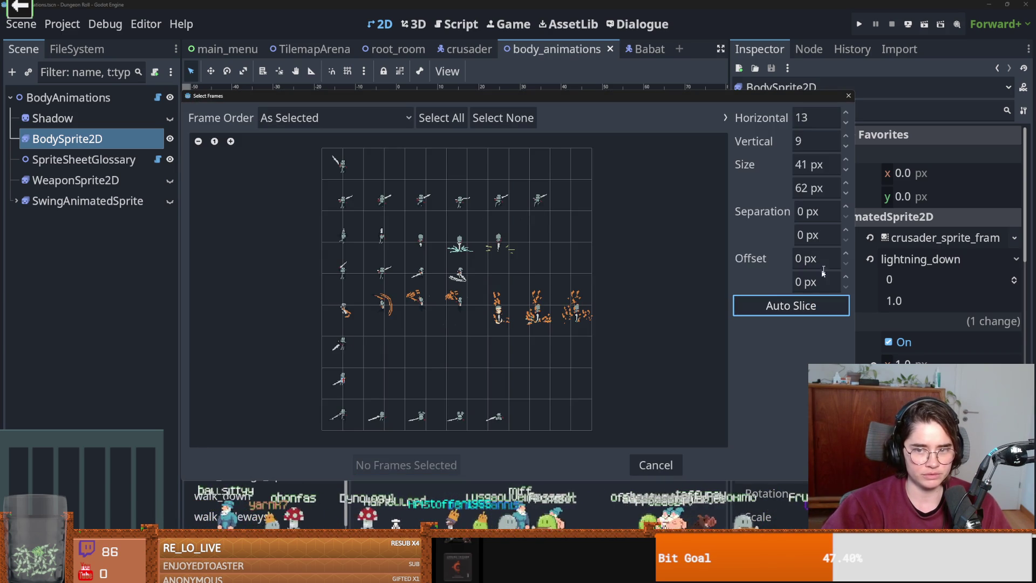
left_click(846, 139)
left_click(846, 146)
left_click(846, 146)
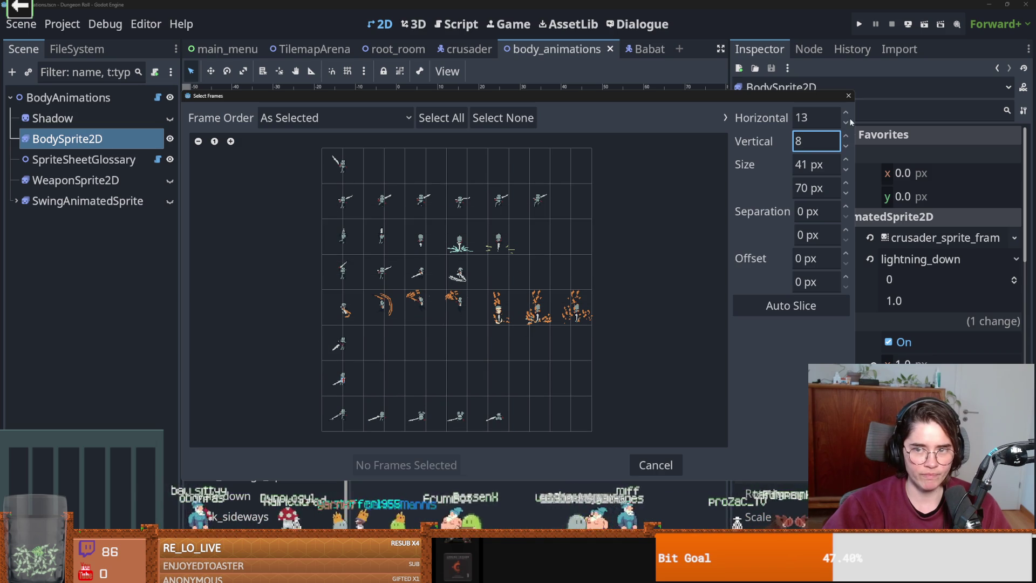
left_click(846, 123)
left_click(846, 123)
left_click(846, 123)
left_click(847, 114)
left_click(847, 114)
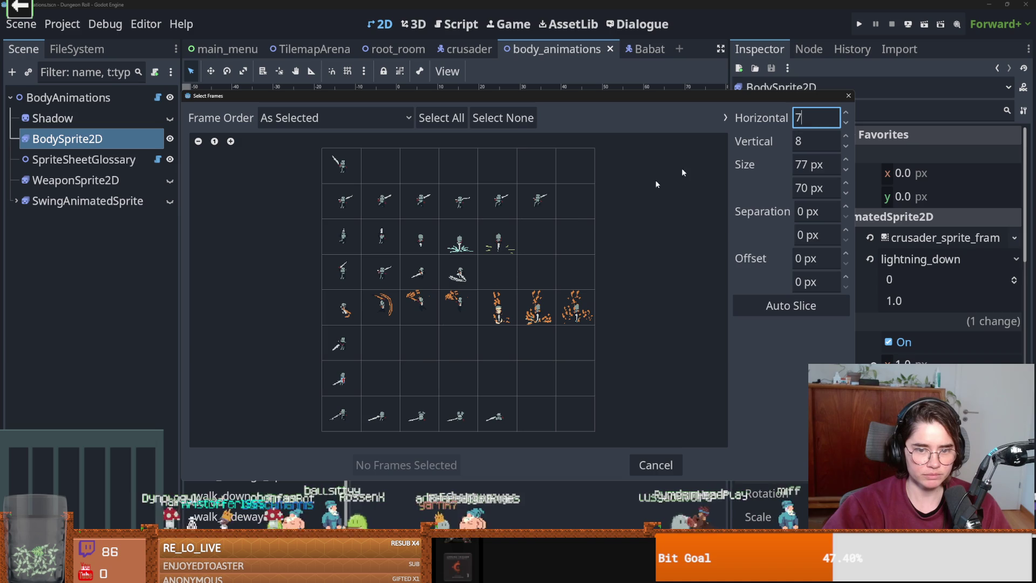
- Add the sword-pose cell as lightning_down's single frame
left_click(344, 337)
left_click(407, 465)
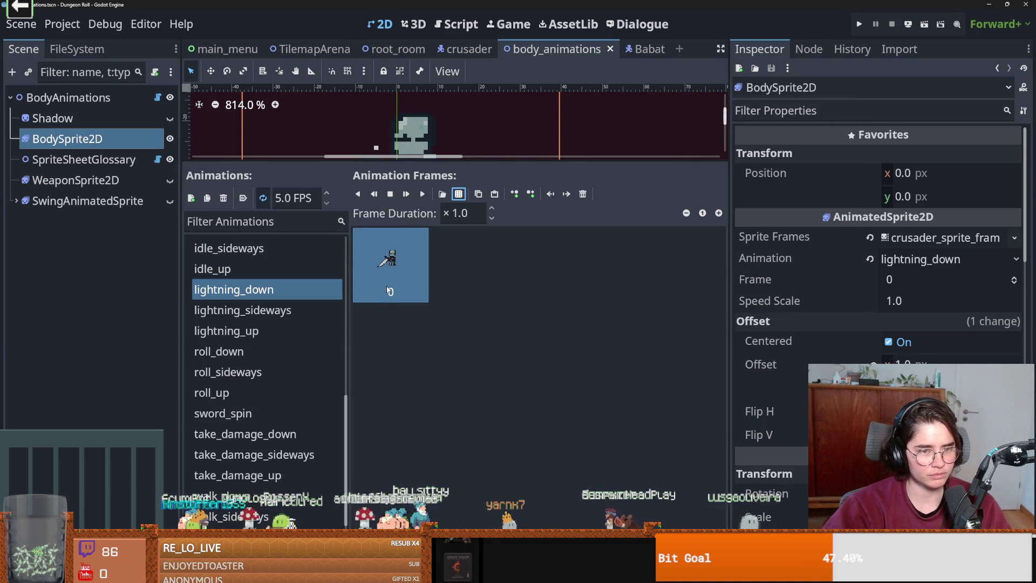
left_click(267, 311)
- Delete and undo the lightning_sideways frame, then select lightning_up
left_click(581, 196)
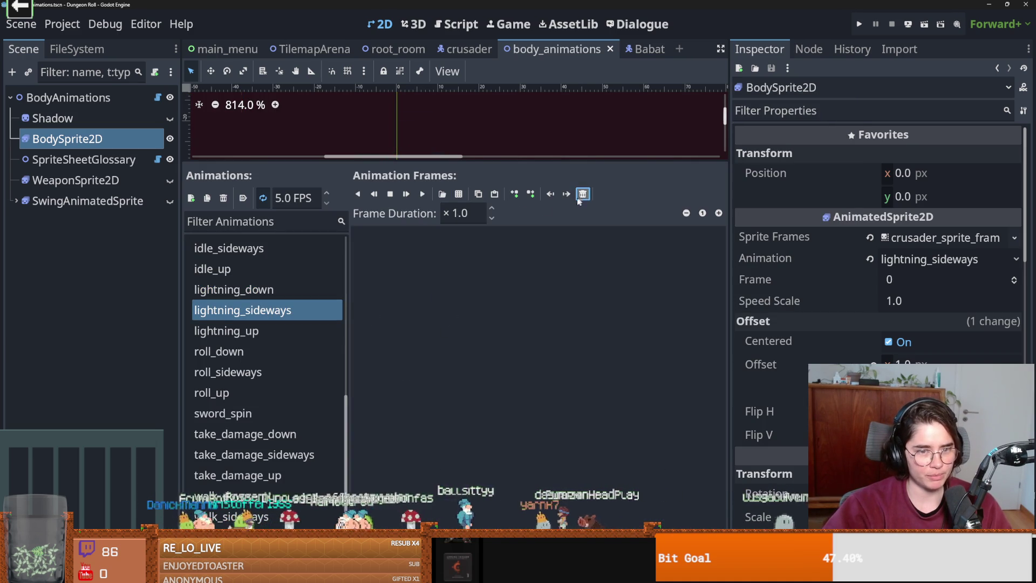
key("ctrl+z")
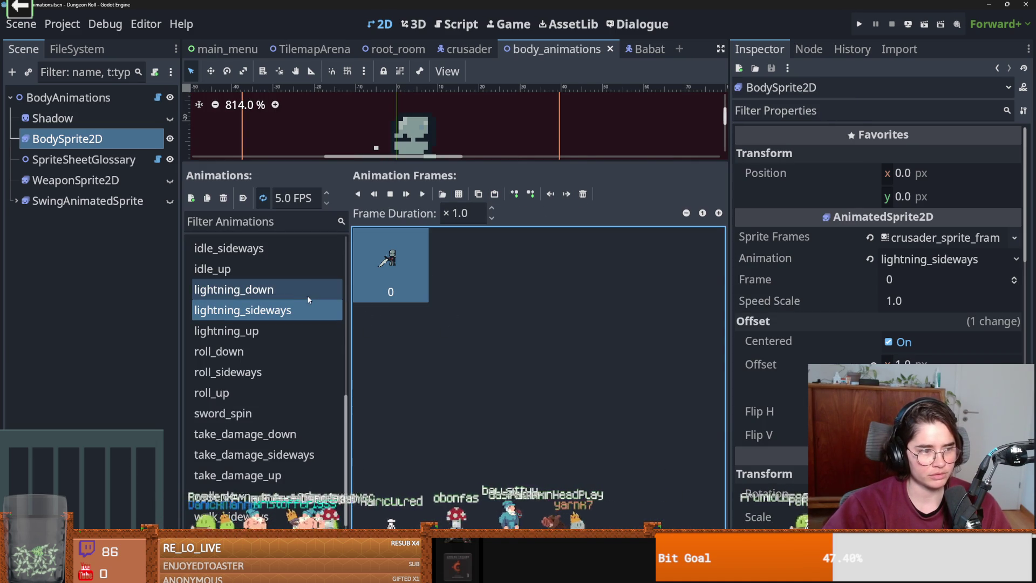
double_click(274, 313)
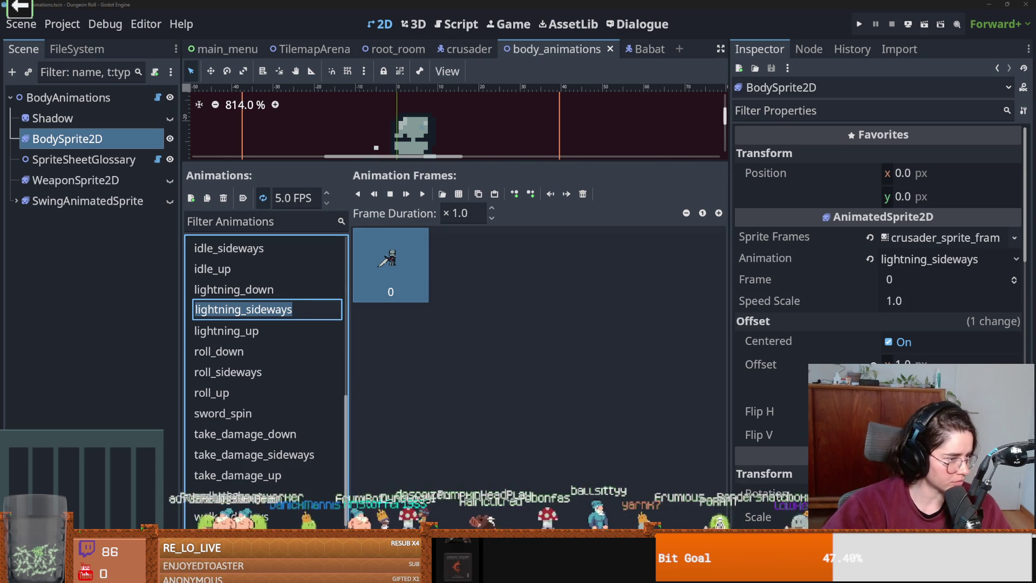
left_click(285, 330)
- Enlarge the 2D viewport, save the scene, and run the game to test the animations
left_click(447, 278)
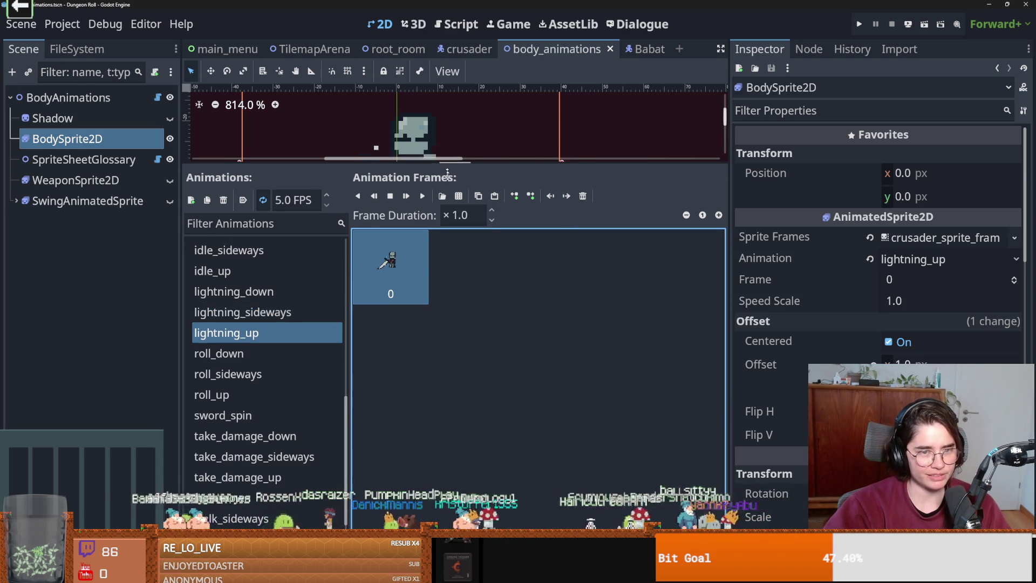
left_click_drag(473, 162, 478, 342)
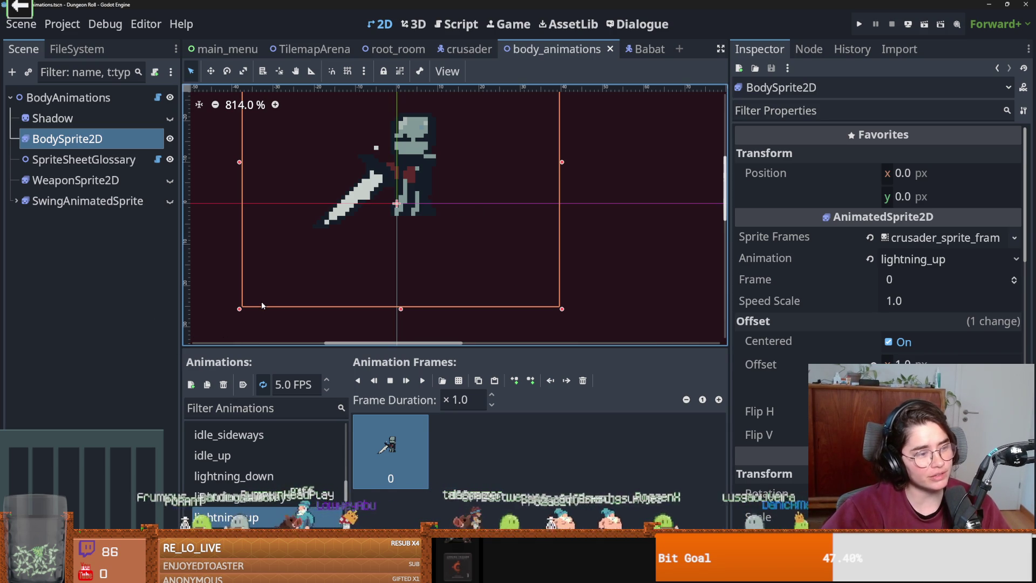
key("ctrl+s")
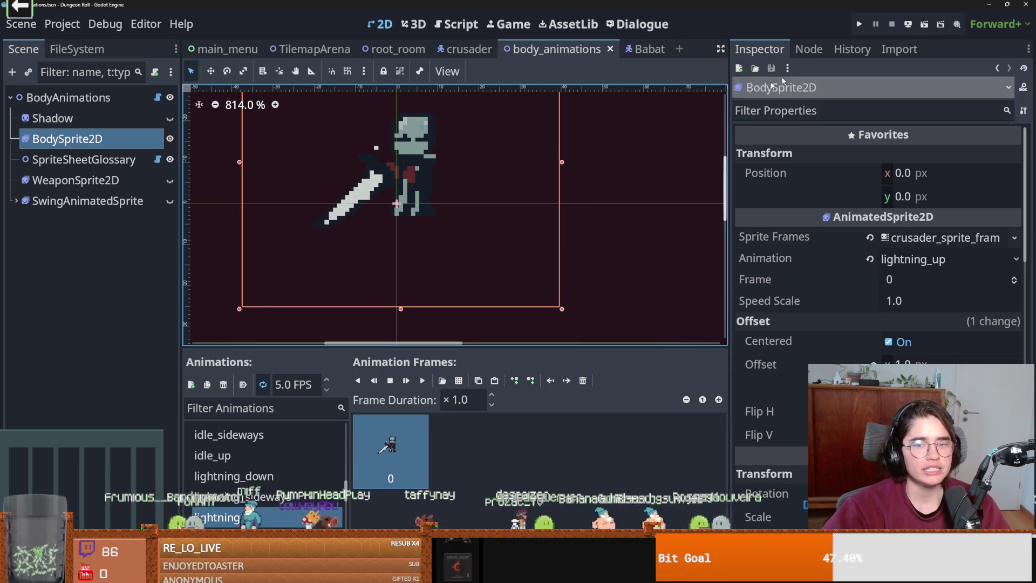
key("alt+d")
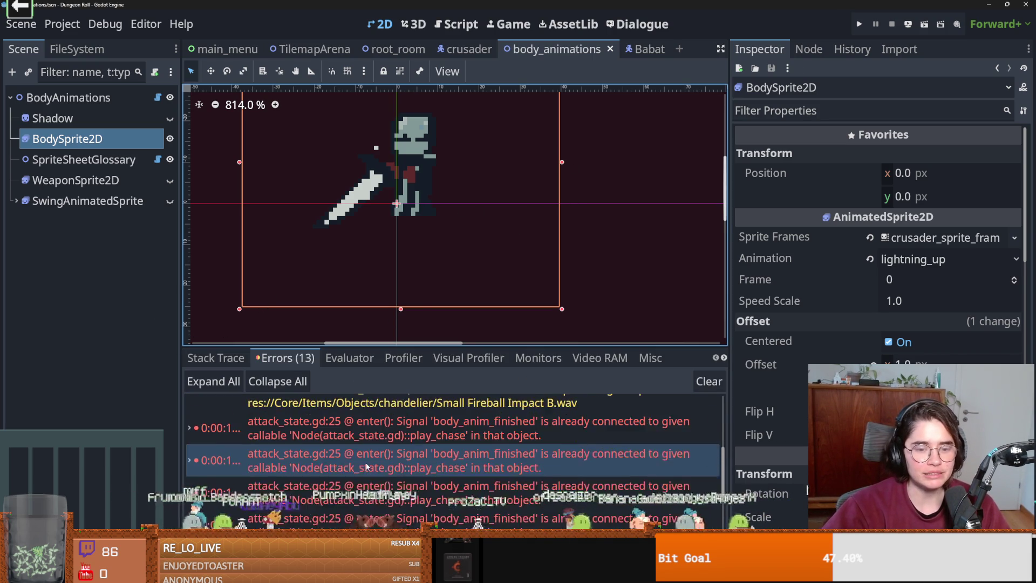
- On a new line 25 above the connection, write an 'if body_animations.body_anim_finished.is_connected(play_chase)' check
double_click(373, 464)
key("ctrl+s")
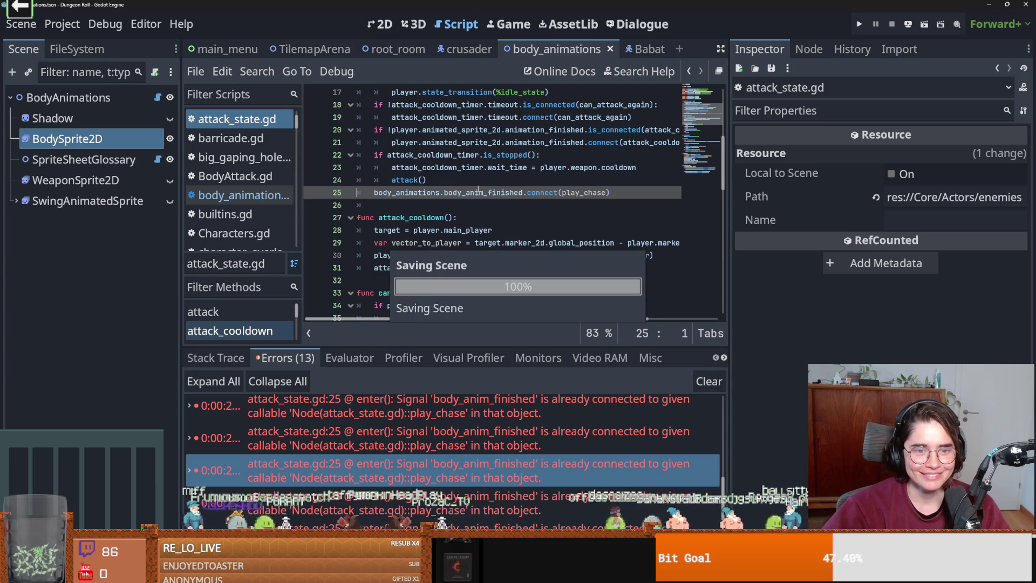
key("ctrl+shift+Return")
type("if body")
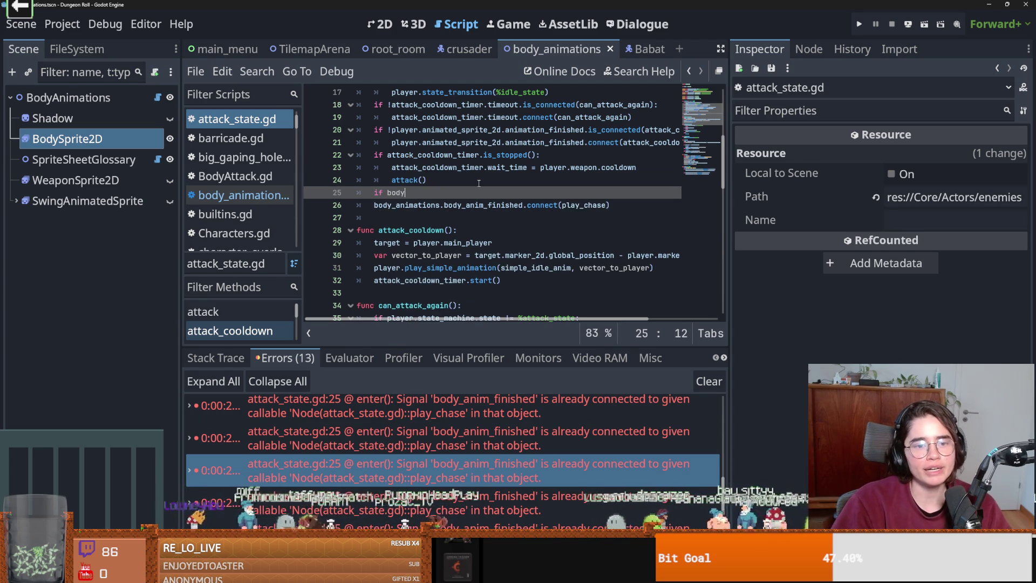
type("_animations.bod")
key("Return")
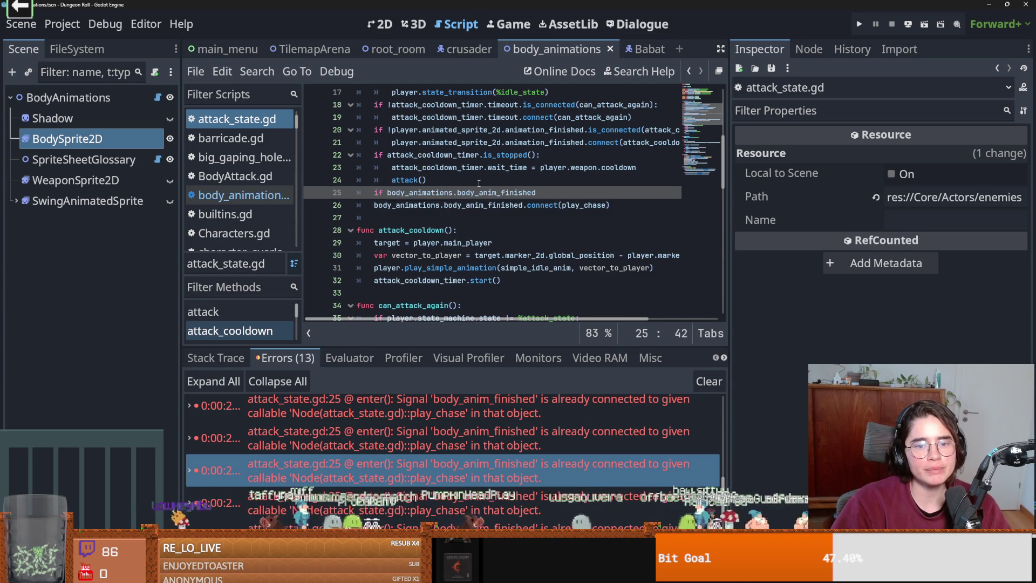
type(".is")
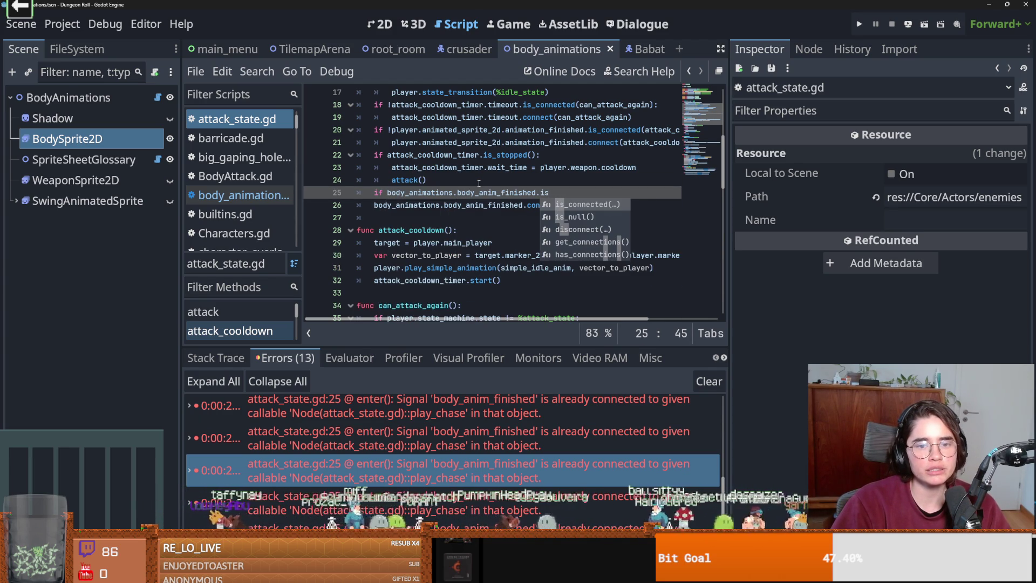
key("Return")
key("Up")
left_click(596, 192)
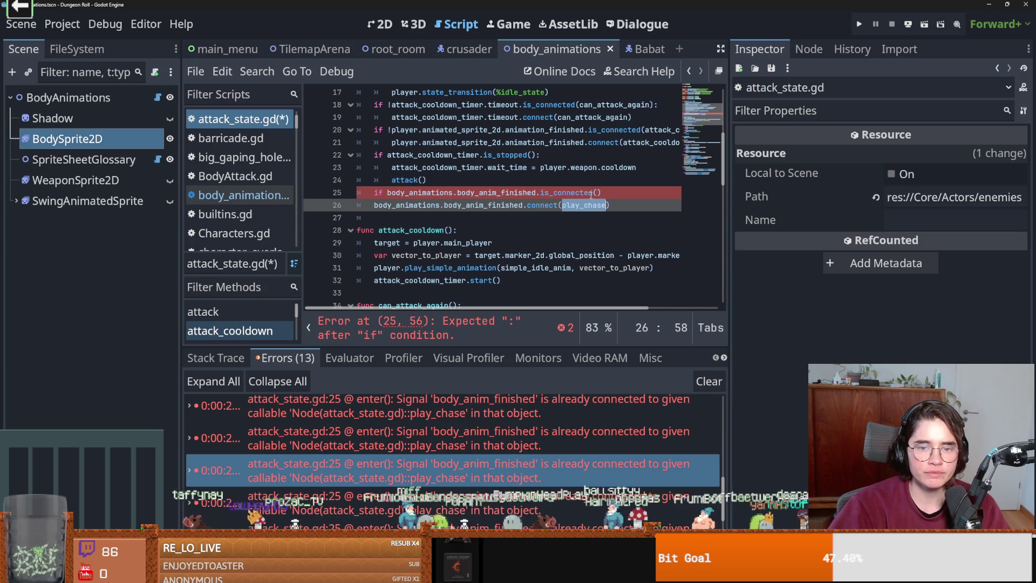
type("play_chase")
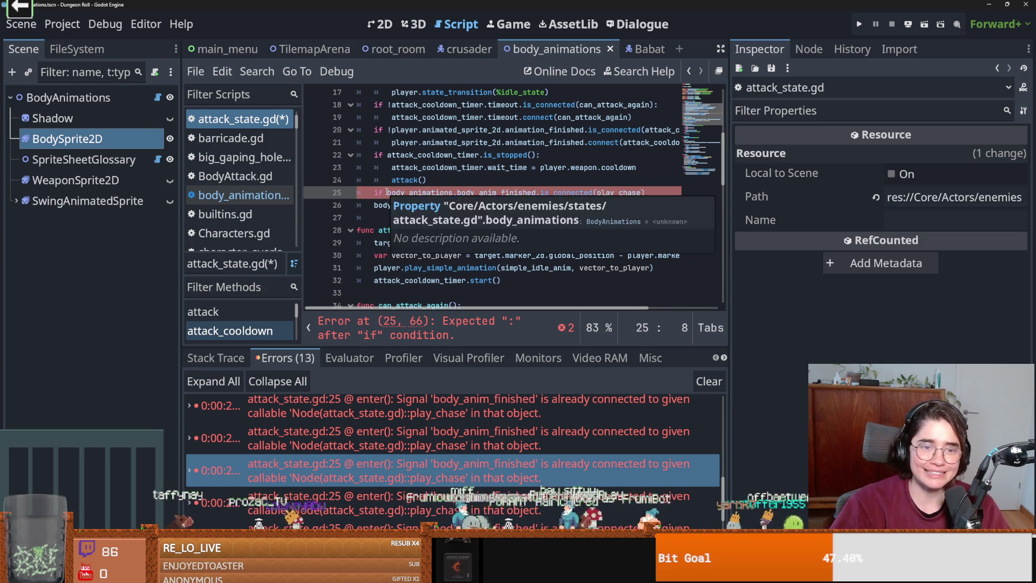
- Negate the check with '!', end it with a colon so the connect line sits under it, and save
type("!")
left_click(376, 206)
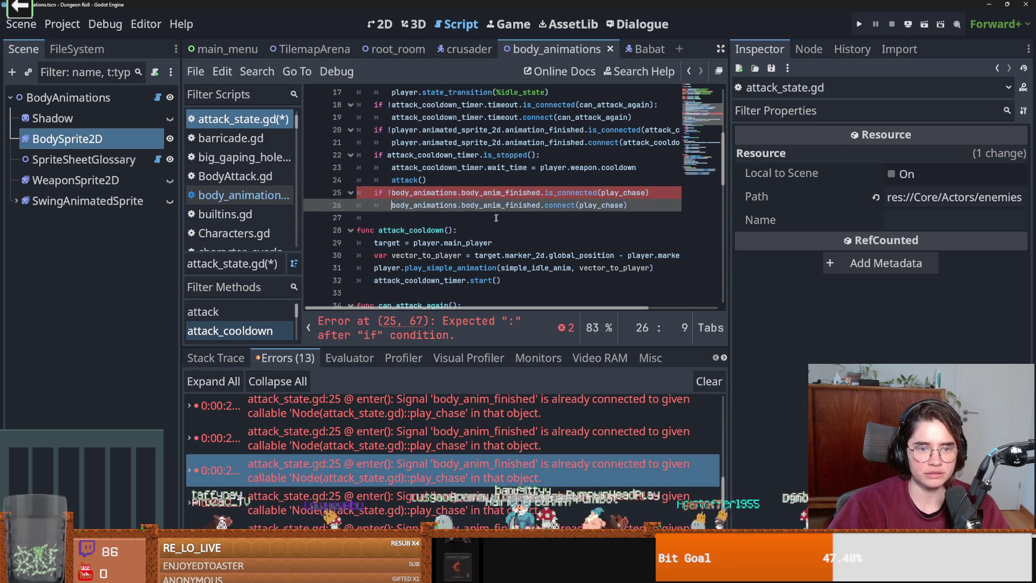
scroll(540, 200, "right", 3)
left_click(577, 193)
type(":")
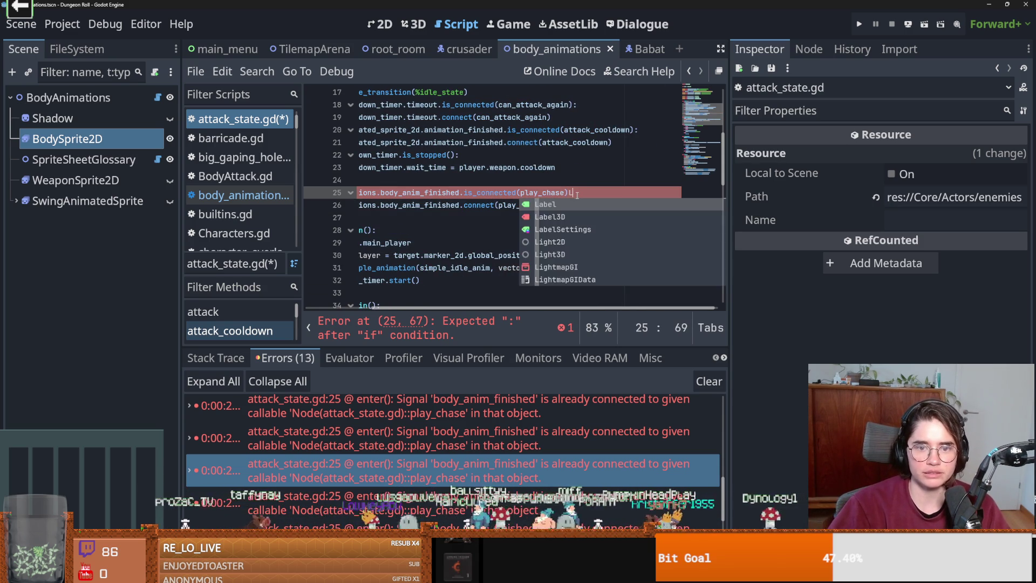
scroll(545, 204, "left", 2)
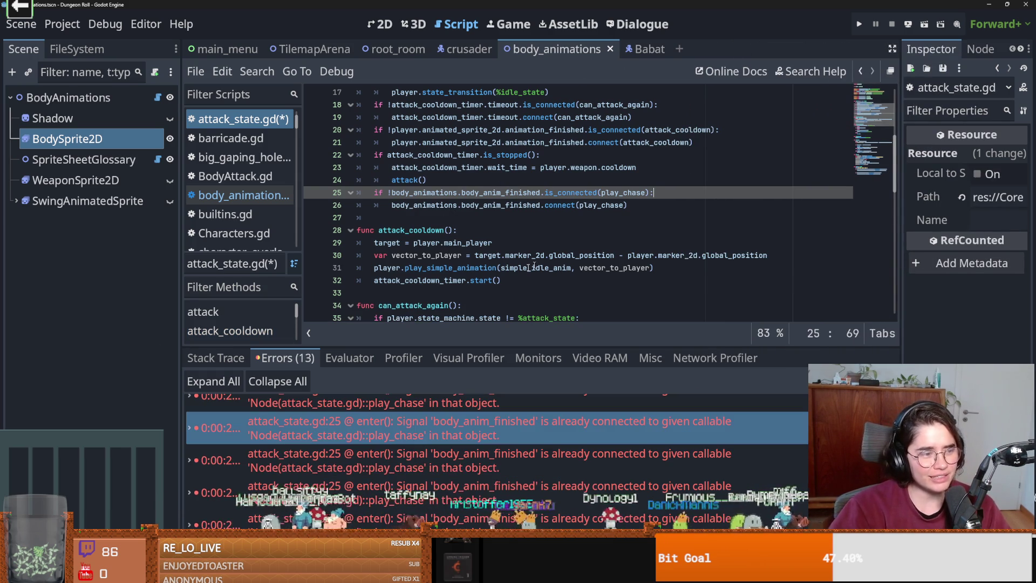
mouse_move(409, 282)
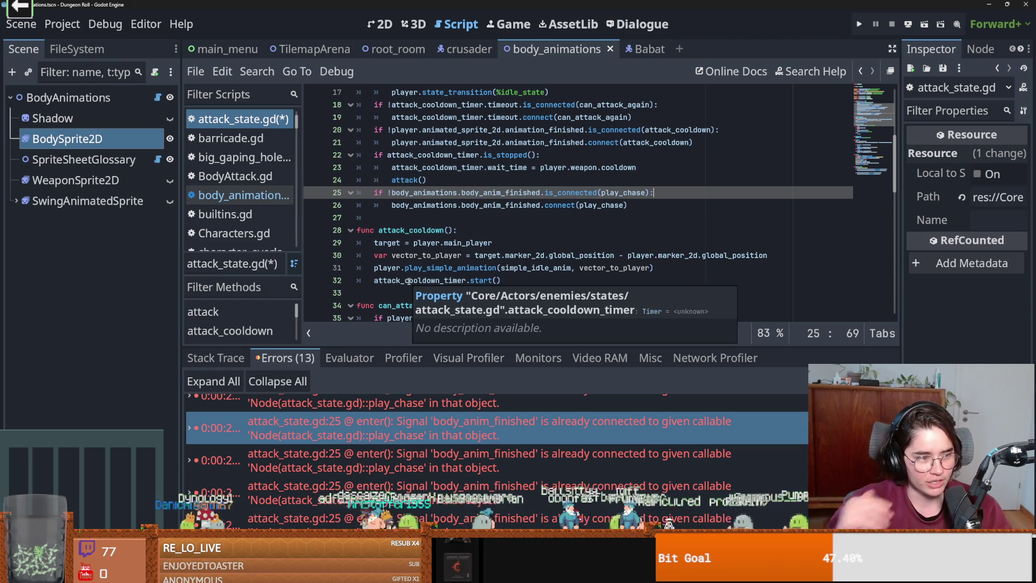
key("ctrl+s")
left_click(474, 223)
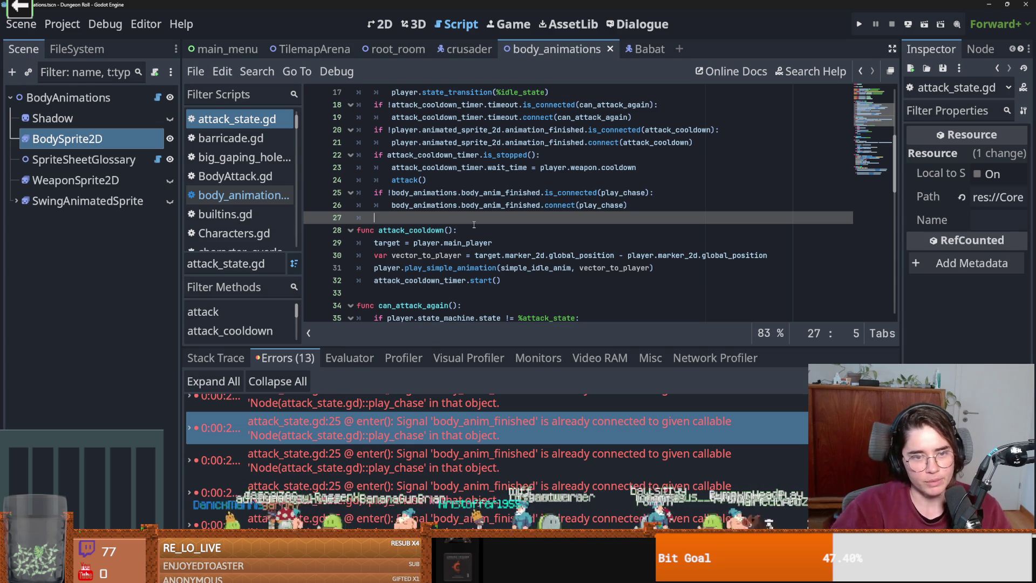
- Copy the guarded connect lines 25–26 over the print line in exit()
left_click_drag(627, 206, 373, 194)
key("ctrl+c")
scroll(410, 298, "down", 10)
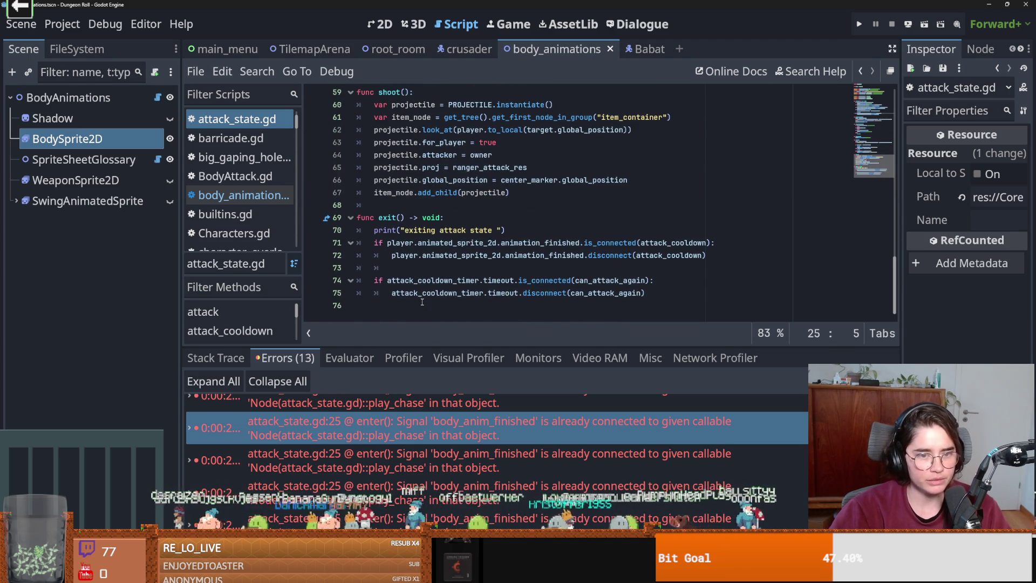
left_click_drag(536, 230, 374, 230)
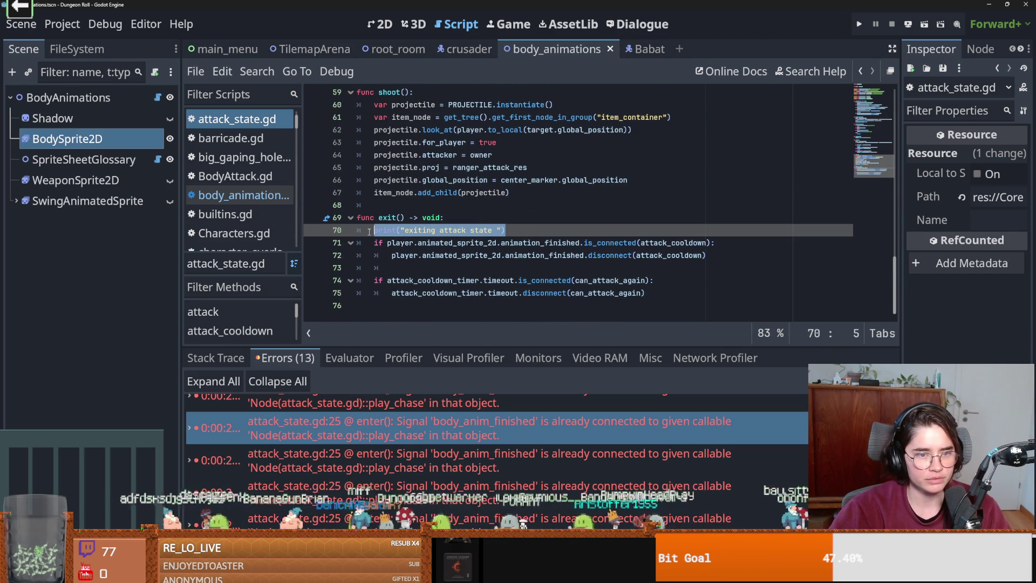
key("ctrl+v")
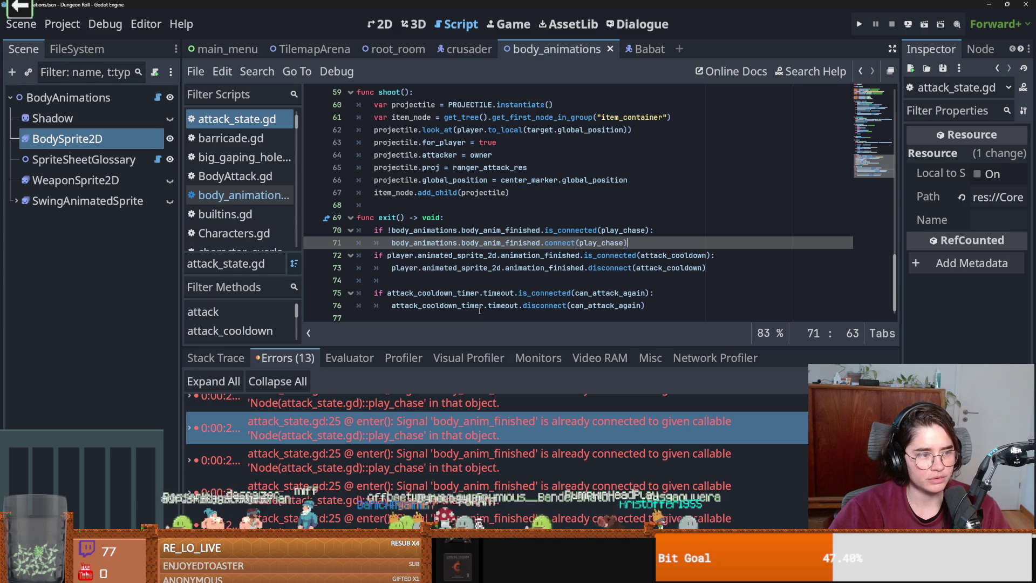
- Remove the '!' on line 70, change connect to disconnect on line 71, and save attack_state.gd
left_click(394, 231)
key("BackSpace")
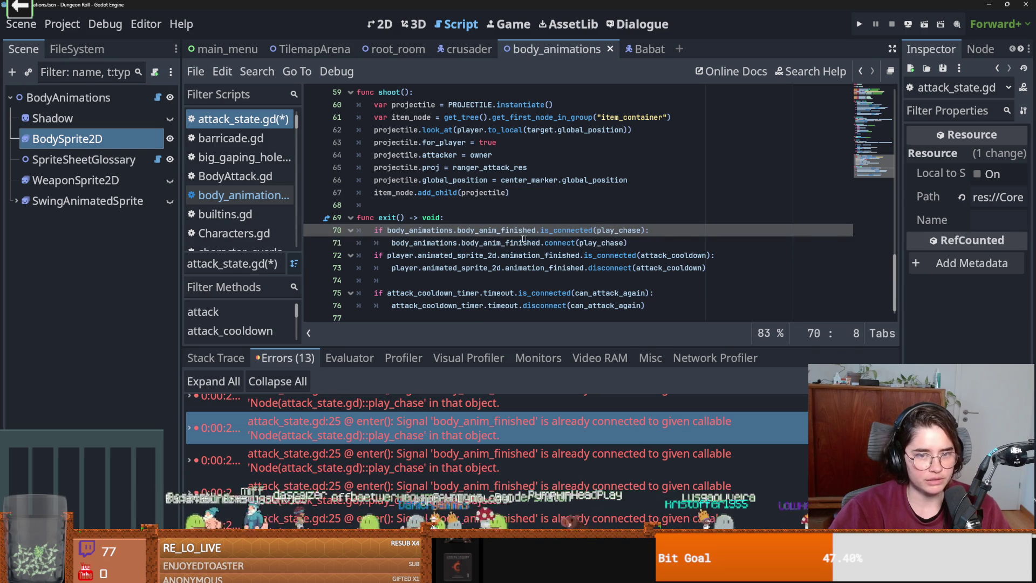
double_click(557, 243)
type("disc")
key("Return")
key("ctrl+s")
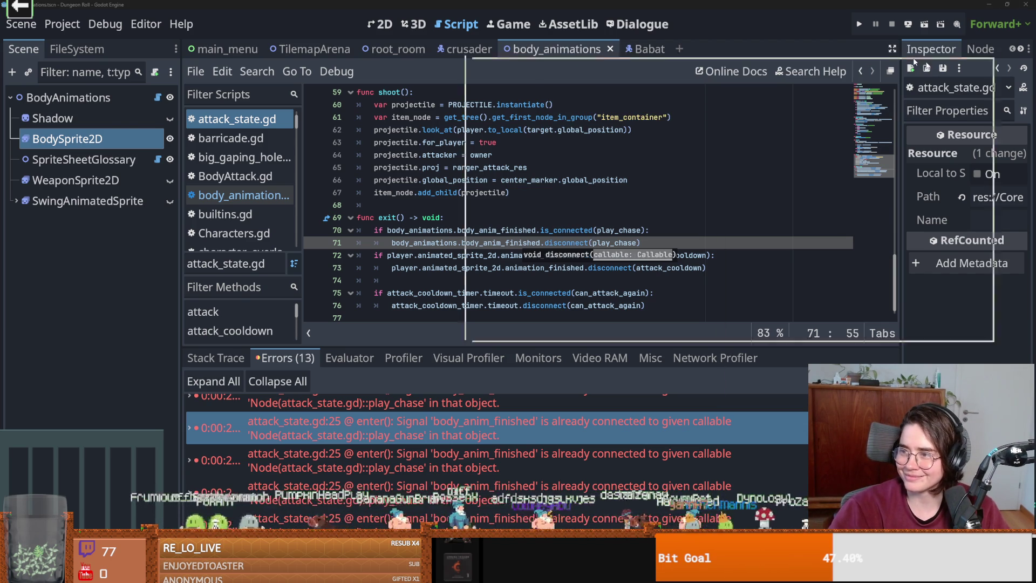
key("alt+Tab")
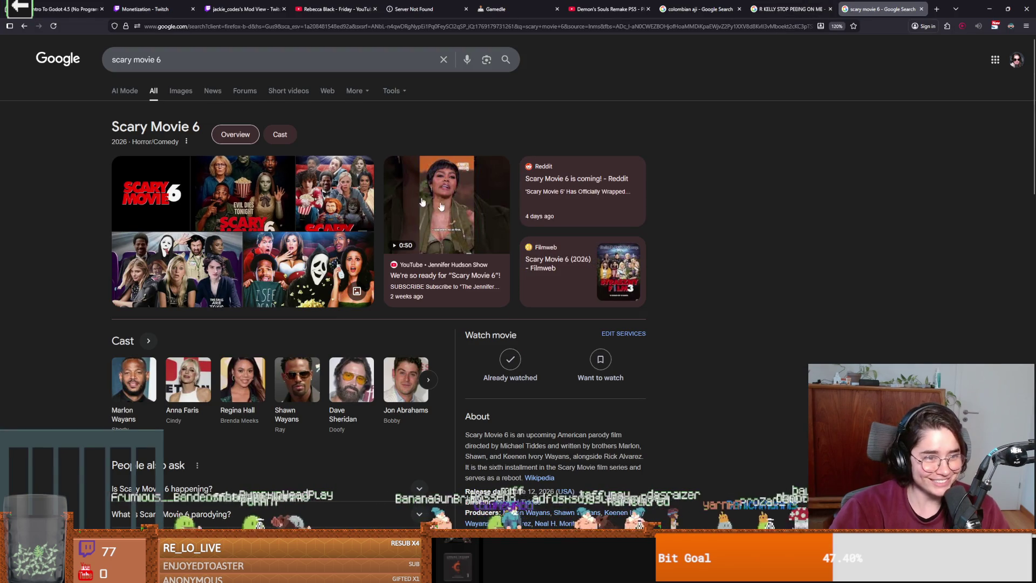
scroll(769, 374, "down", 1)
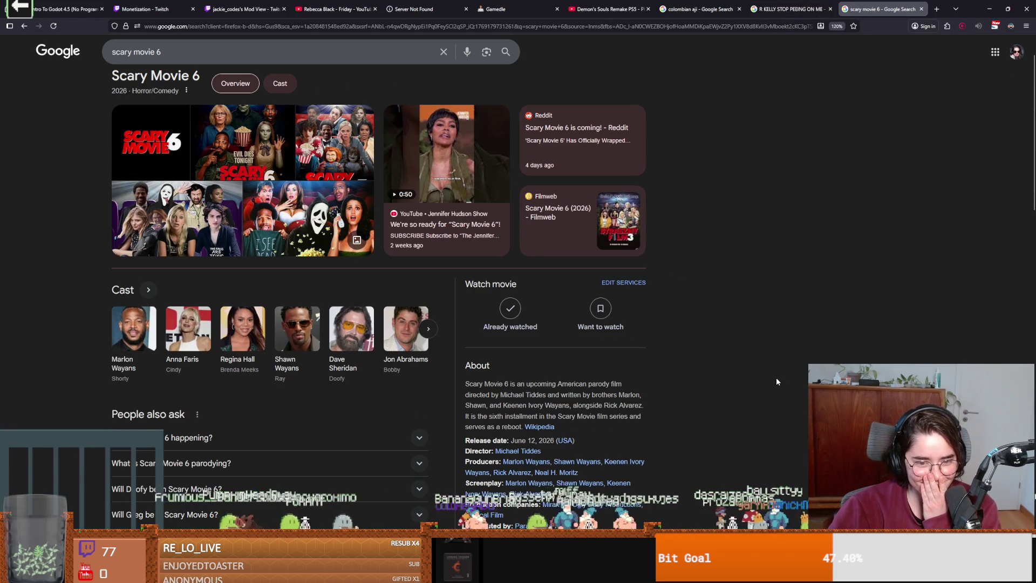
left_click_drag(517, 441, 554, 440)
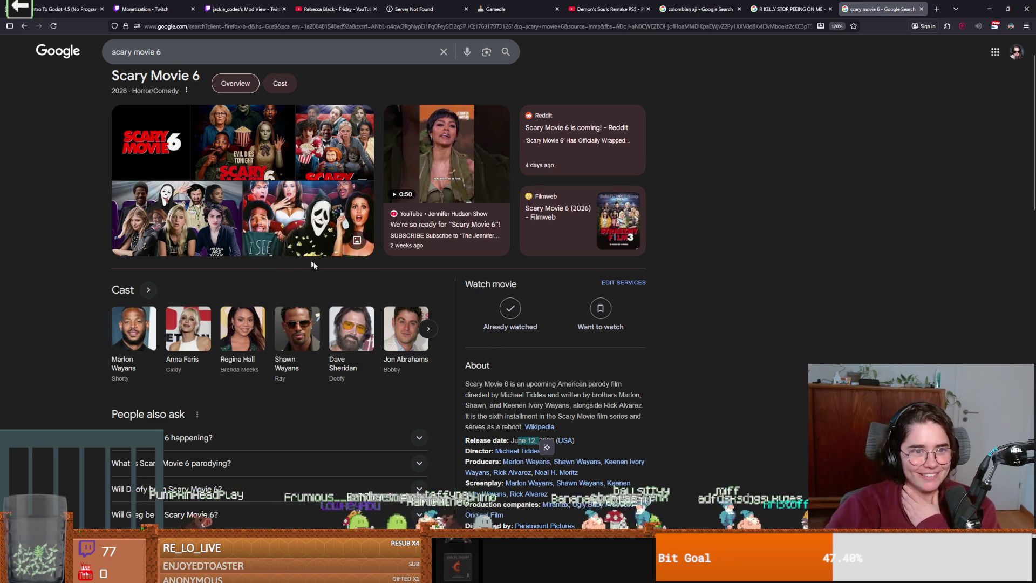
scroll(316, 286, "up", 1)
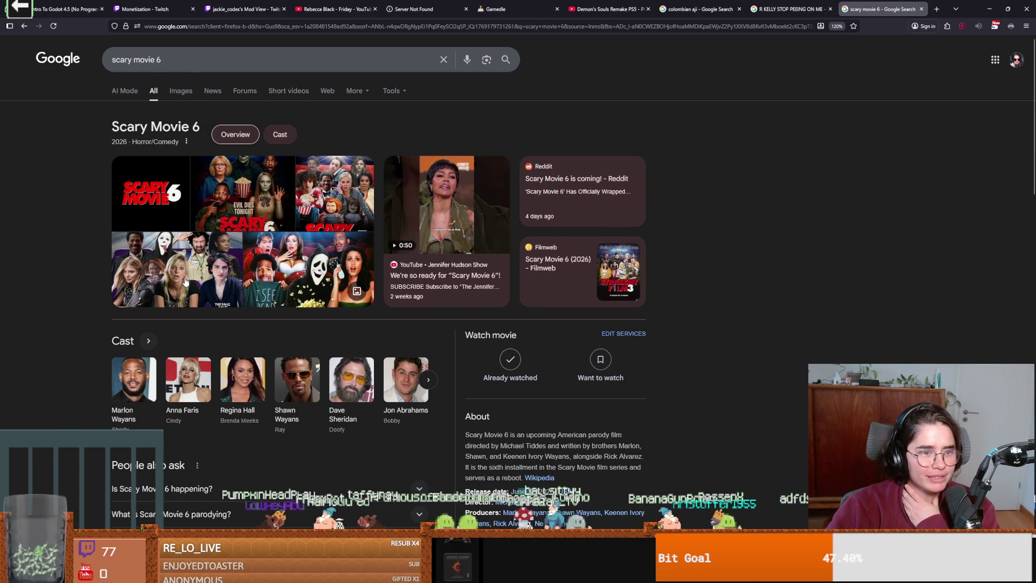
left_click(191, 94)
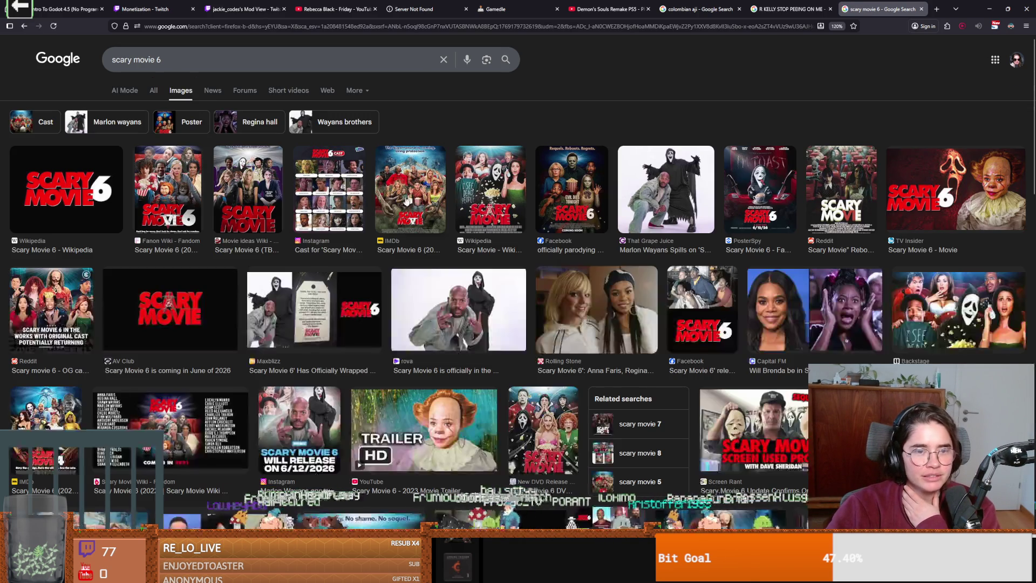
left_click(355, 240)
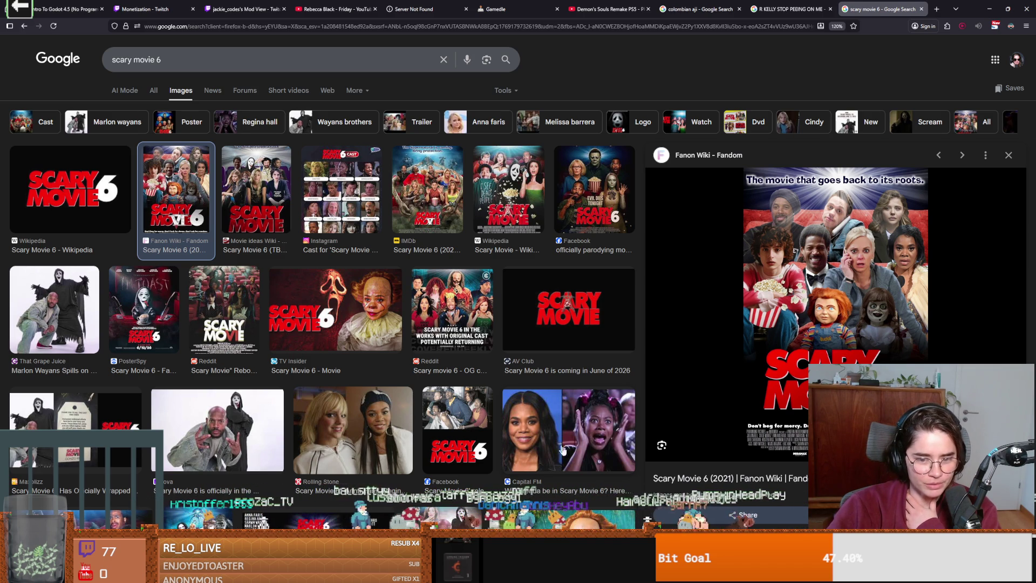
left_click(585, 496)
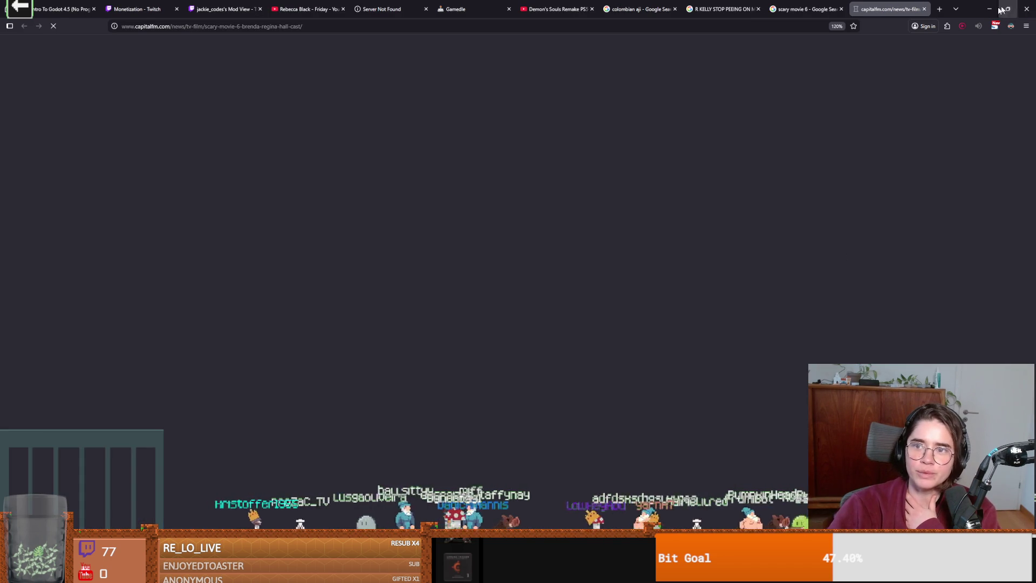
key("alt+Tab")
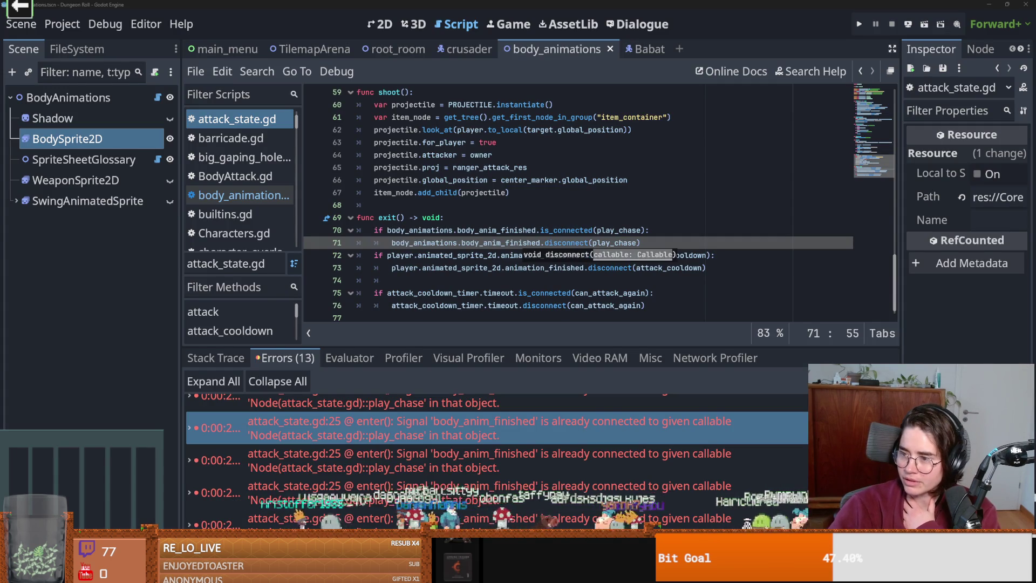
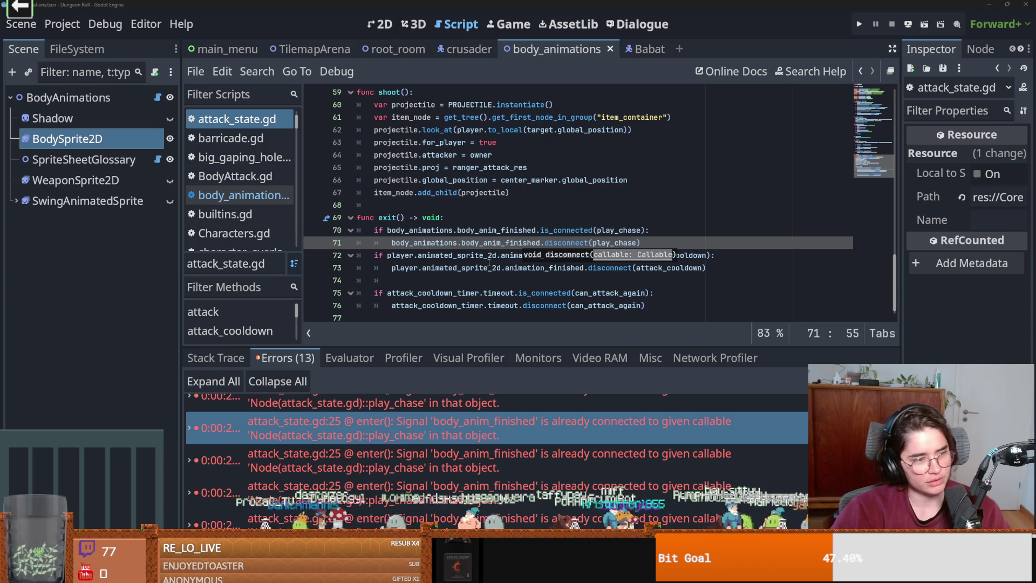
- Scroll through Nickelback's Far Away chords on Ultimate Guitar, then return to the attack_state script
mouse_move(489, 263)
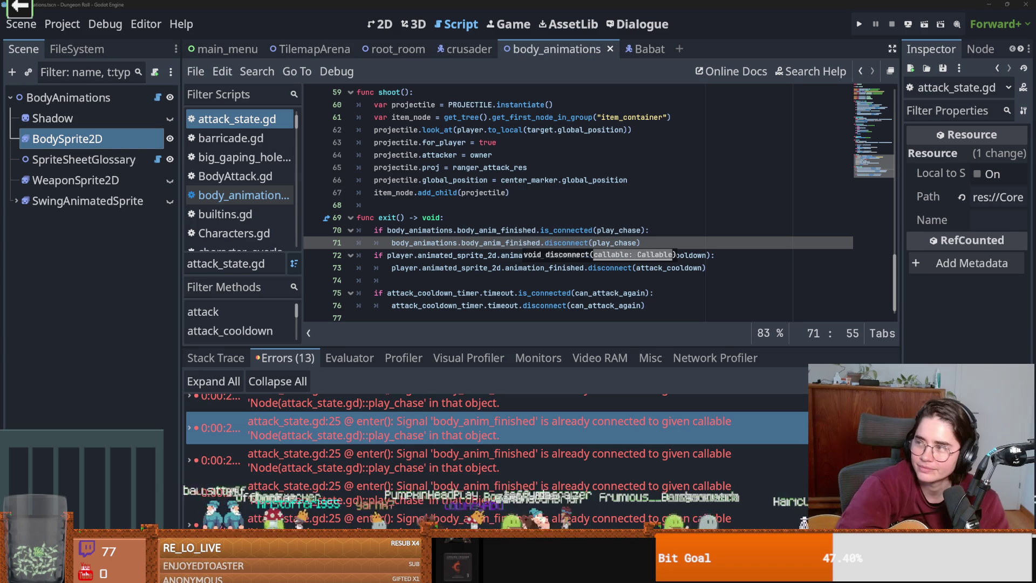
key("alt+Tab")
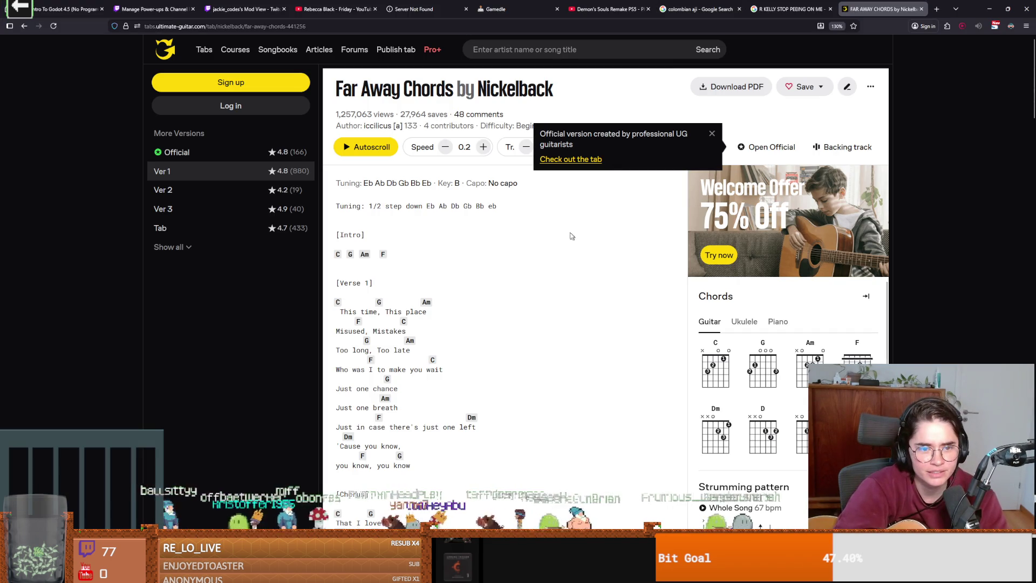
scroll(469, 301, "down", 2)
scroll(481, 322, "up", 2)
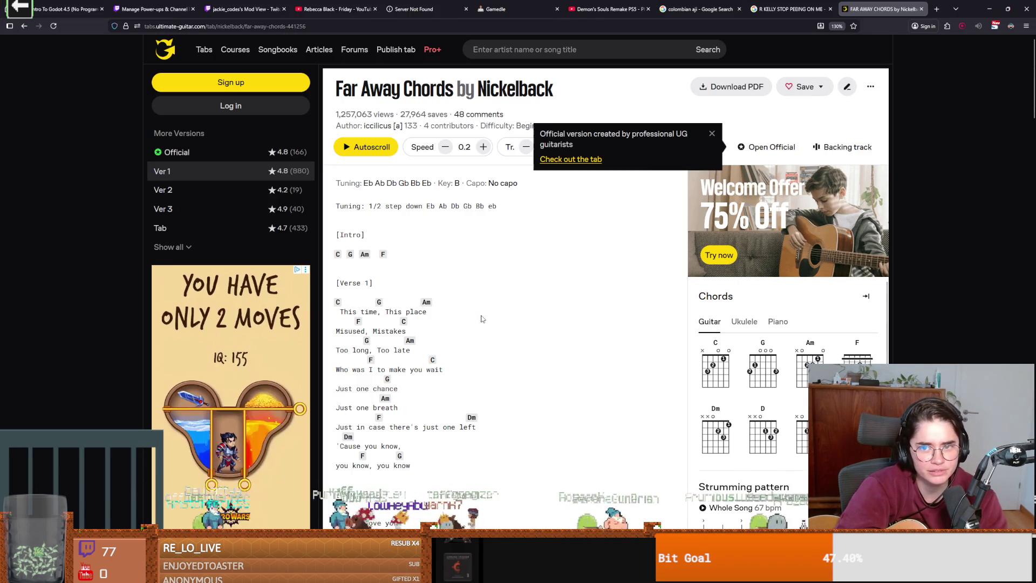
scroll(502, 324, "down", 2)
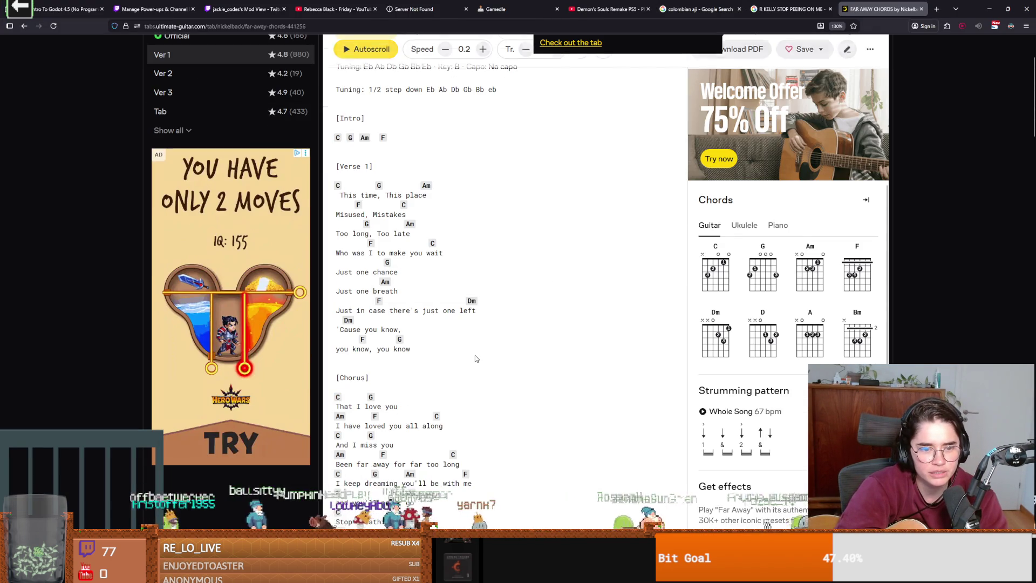
scroll(465, 375, "up", 2)
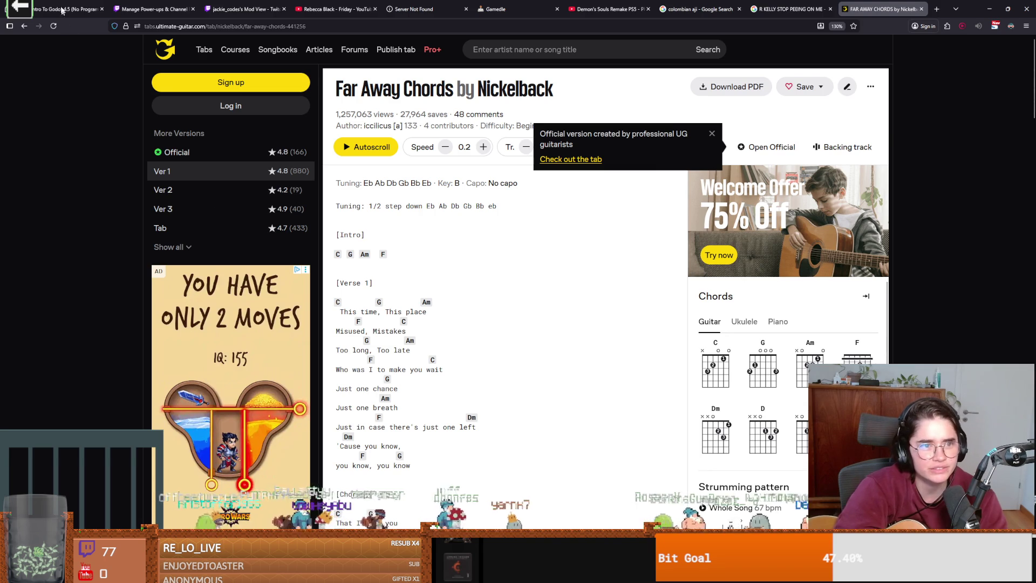
scroll(397, 206, "down", 8)
scroll(324, 178, "up", 8)
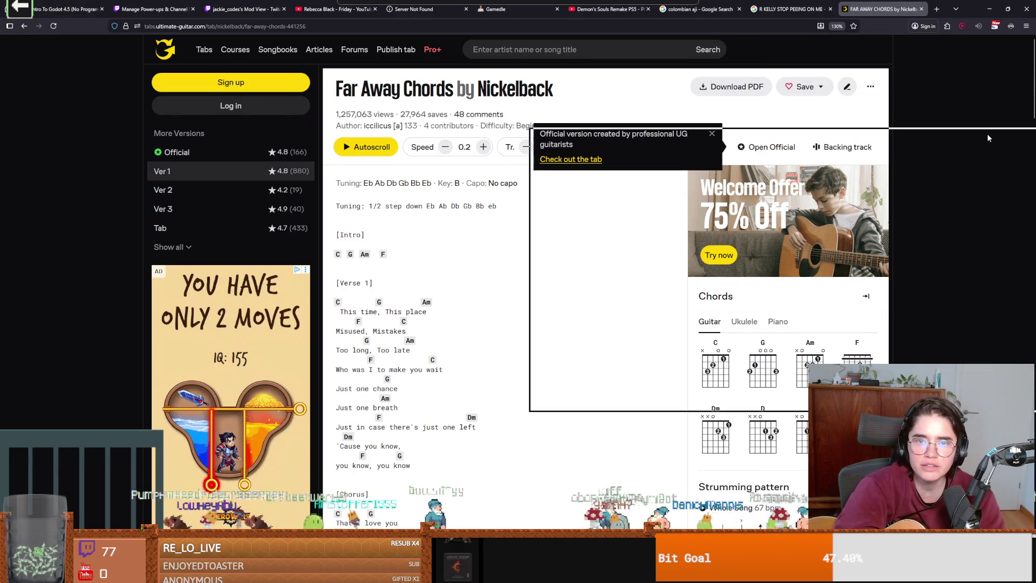
key("alt+Tab")
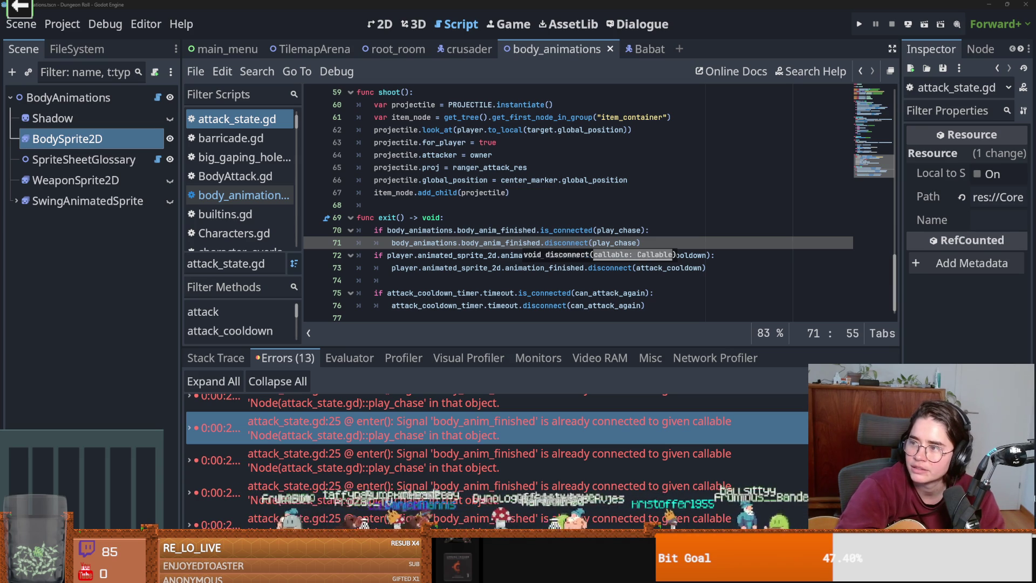
- Switch to Nickelback's Far Away music video playing on YouTube
key("alt+Tab")
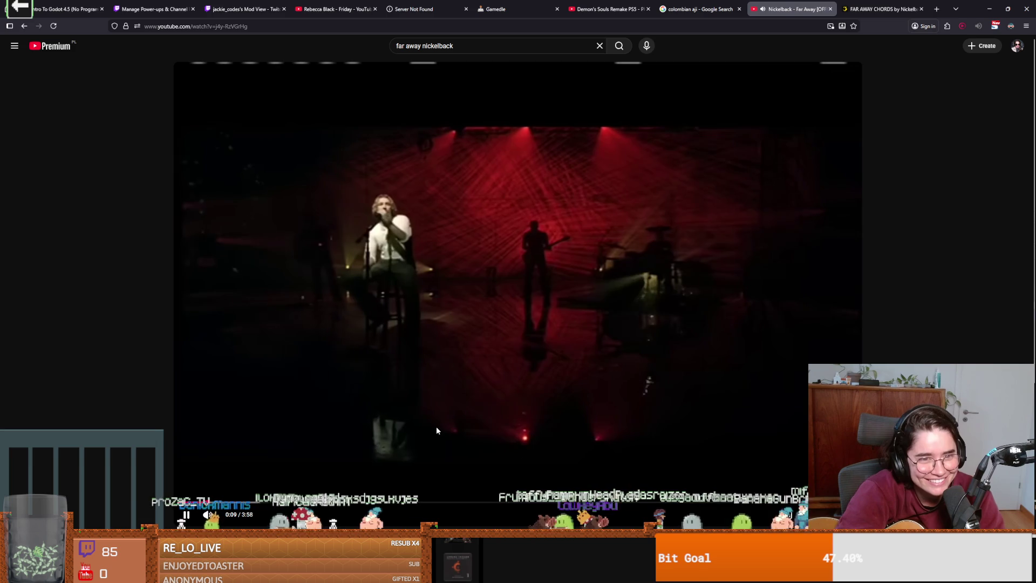
- Pause, resume, then pause again the Far Away video, leaving it at 0:19
left_click(472, 378)
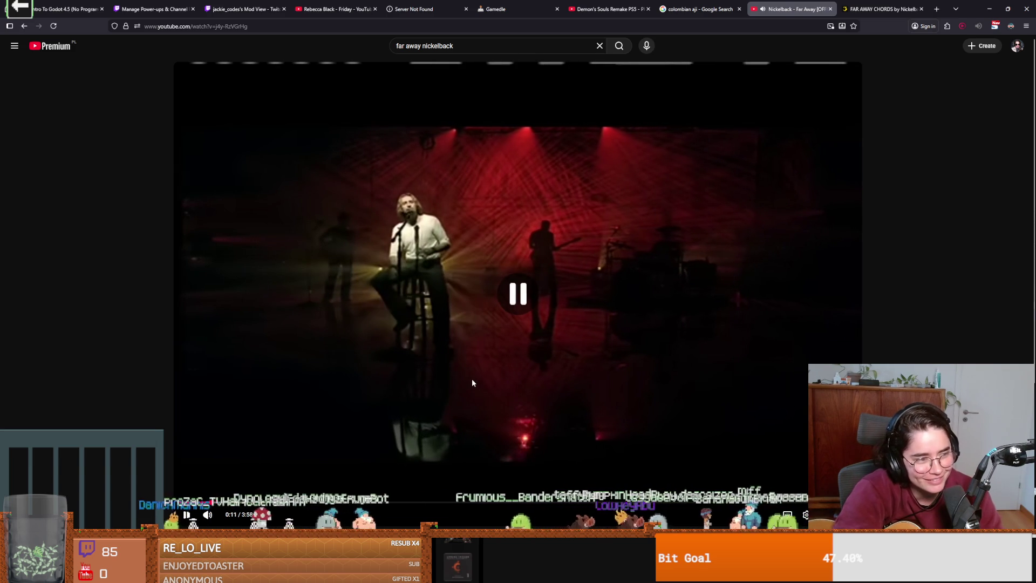
left_click(304, 436)
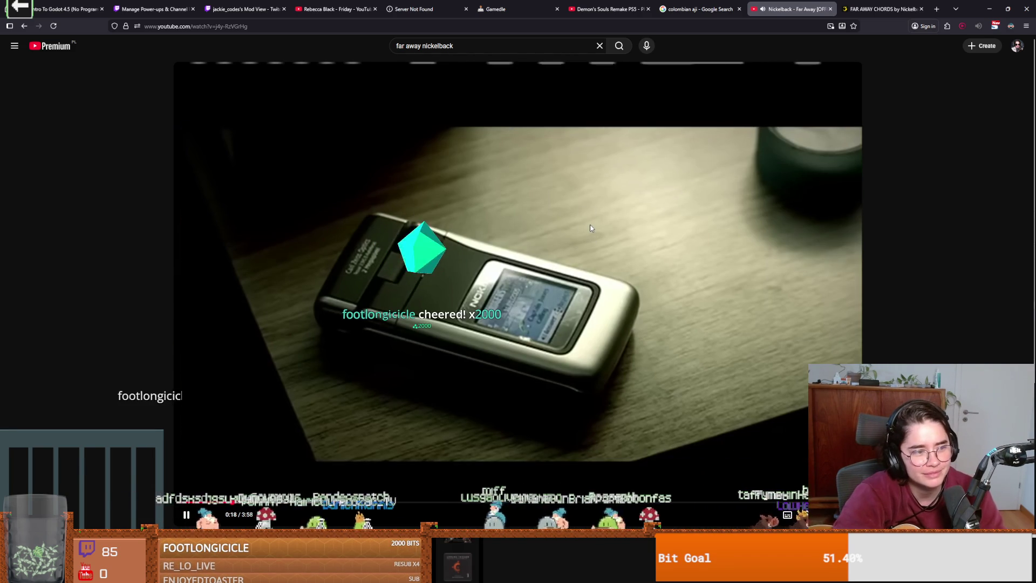
left_click(633, 223)
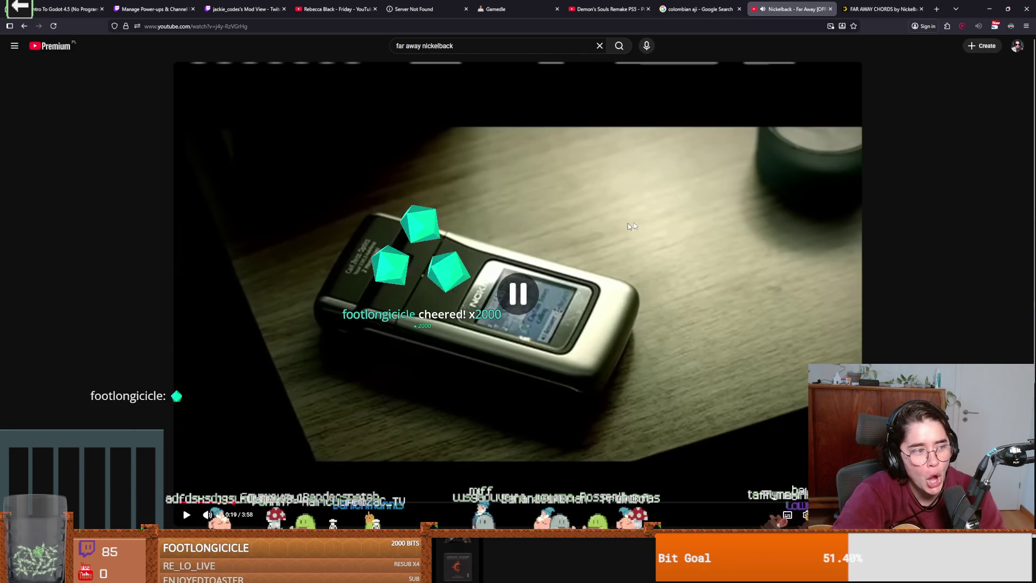
- Close the Streamer.bot window and go back to the Far Away chords tab
key("alt+Tab")
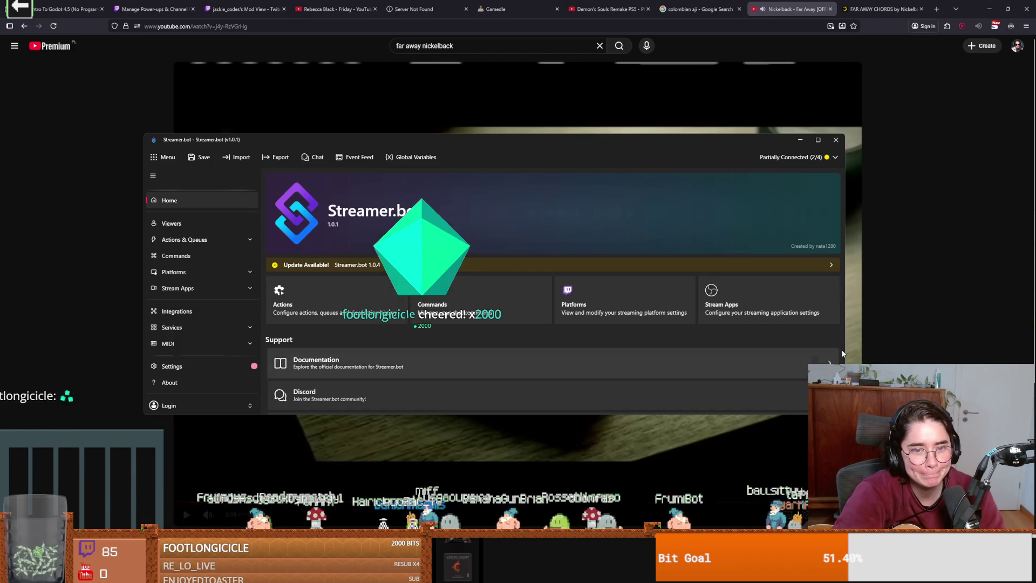
left_click(801, 140)
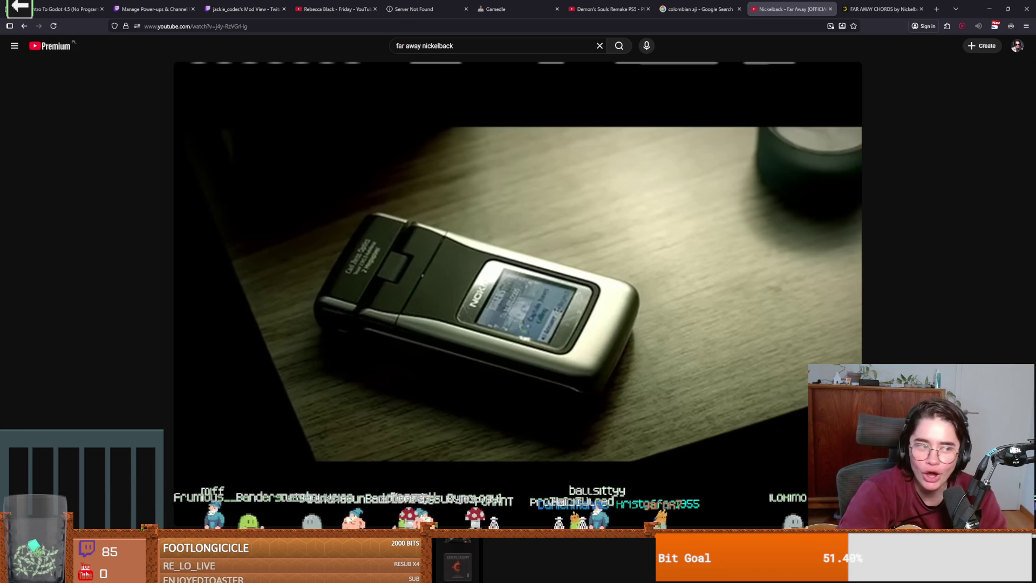
mouse_move(710, 234)
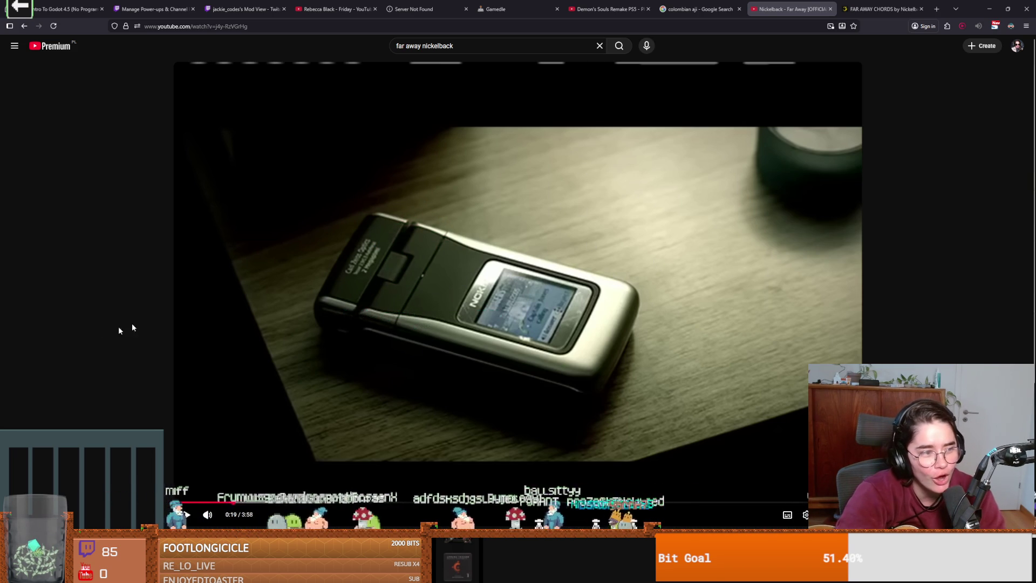
left_click(880, 9)
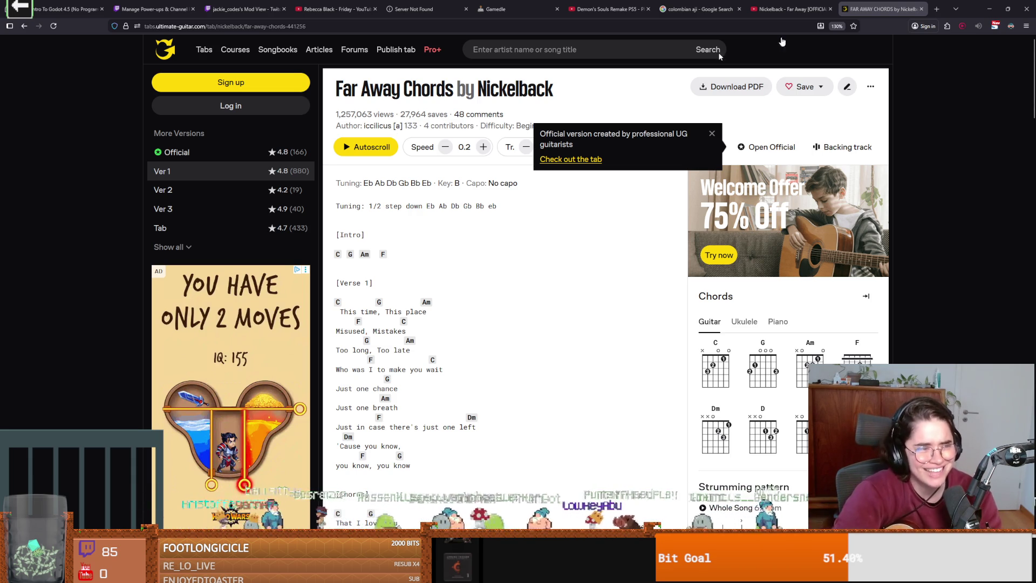
- Glance at the Godot script, scroll through chevy's Uwu chords, then return to the 'uwu chords' results
key("alt+Tab")
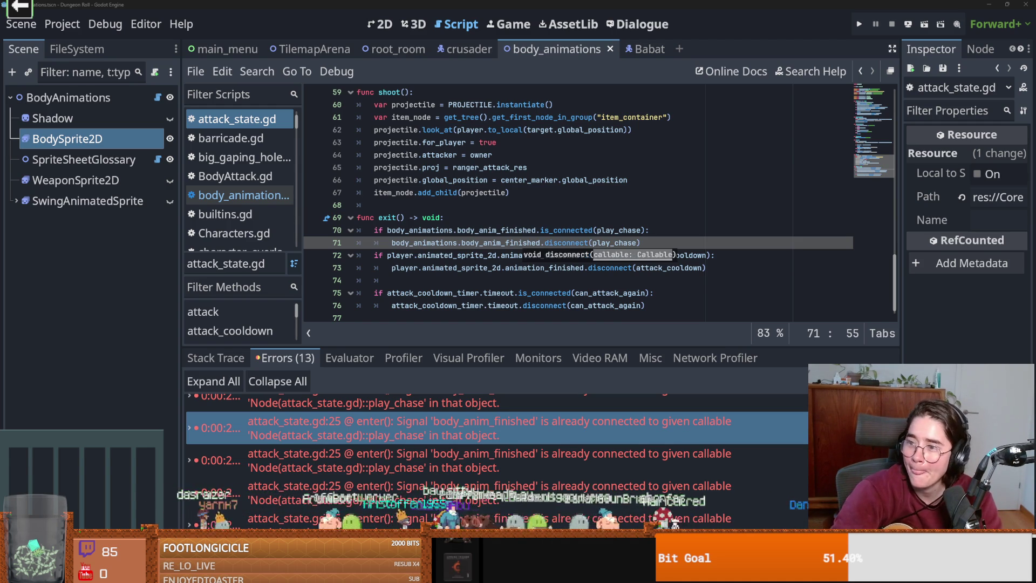
key("alt+Tab")
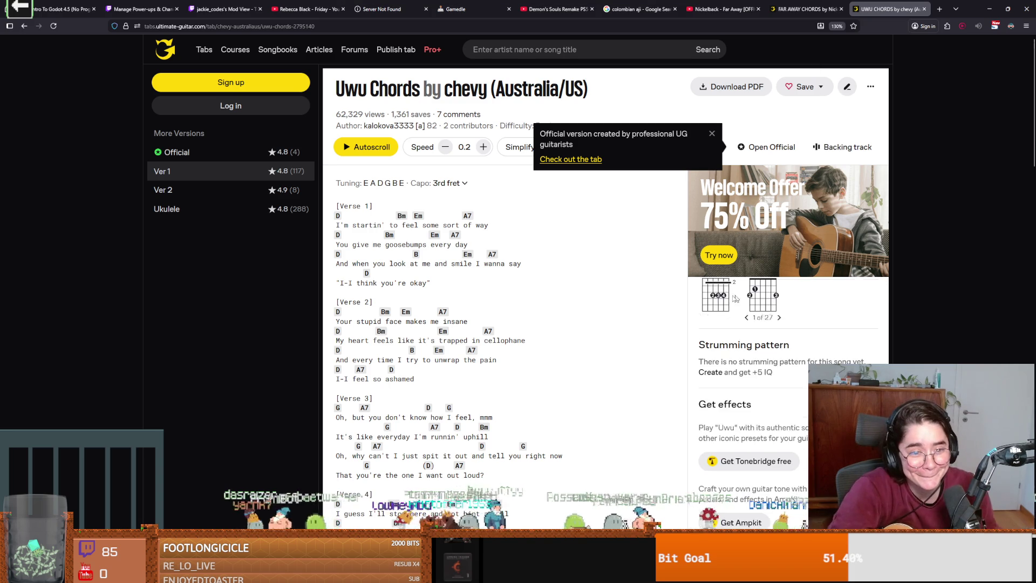
scroll(578, 294, "down", 10)
scroll(577, 294, "up", 4)
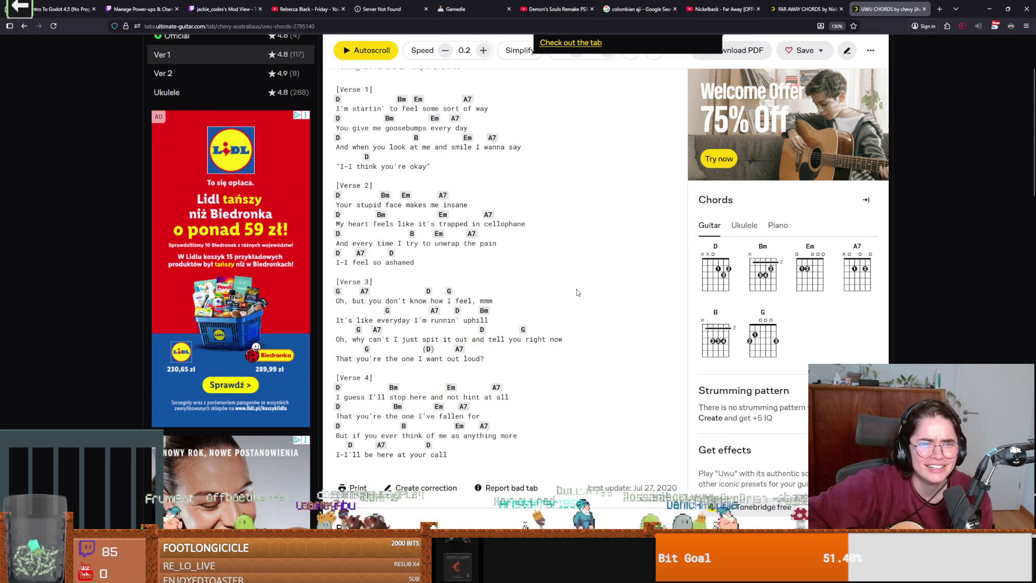
scroll(578, 292, "up", 2)
scroll(554, 337, "down", 1)
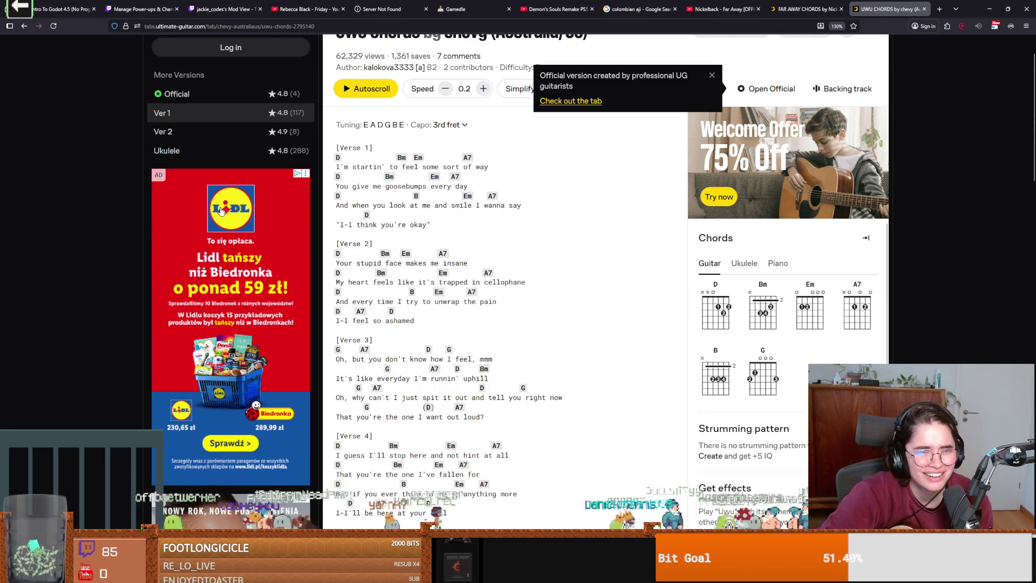
left_click(24, 26)
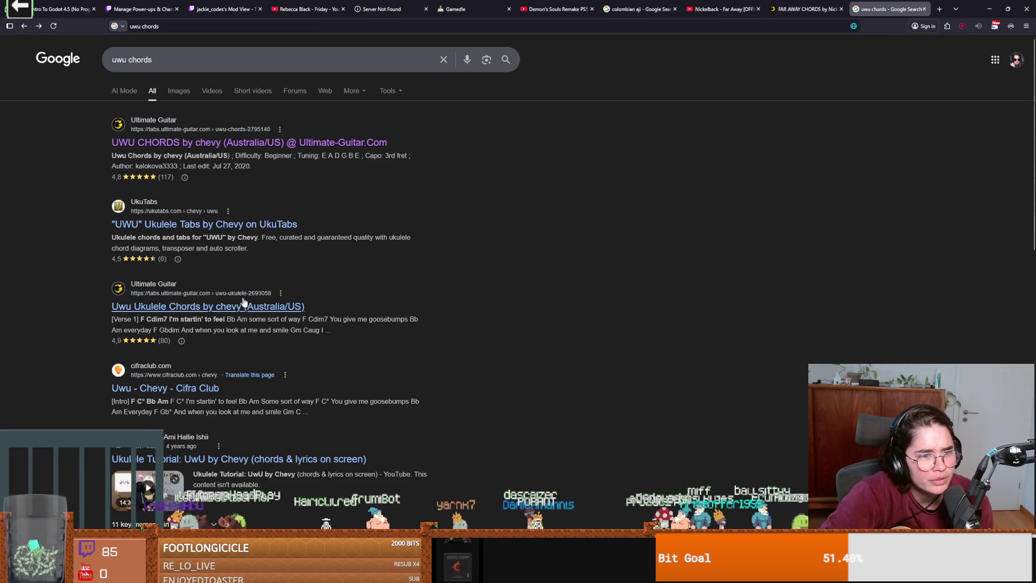
- Refine the Google search to 'uwu nation chords'
left_click(128, 59)
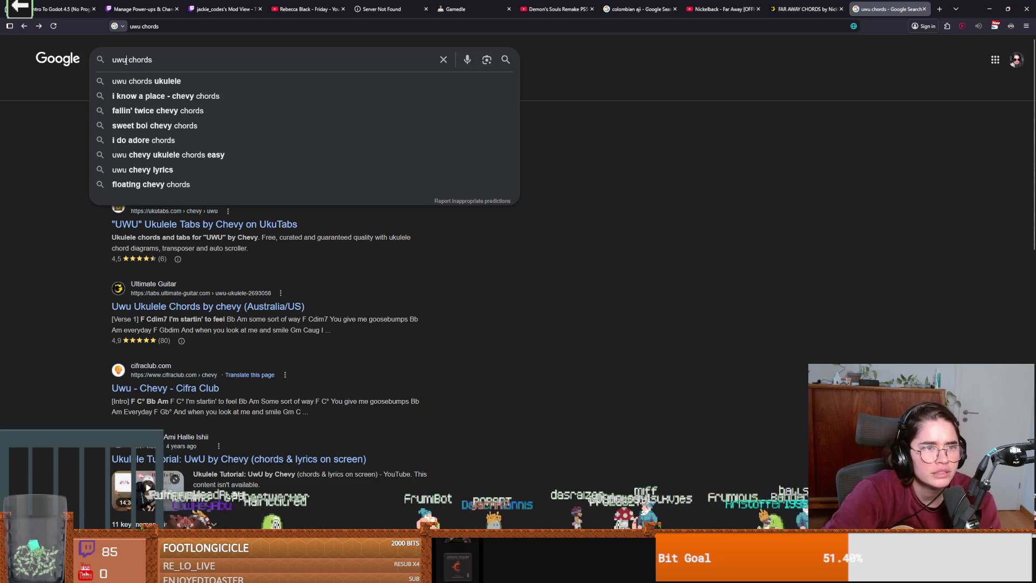
type("nation")
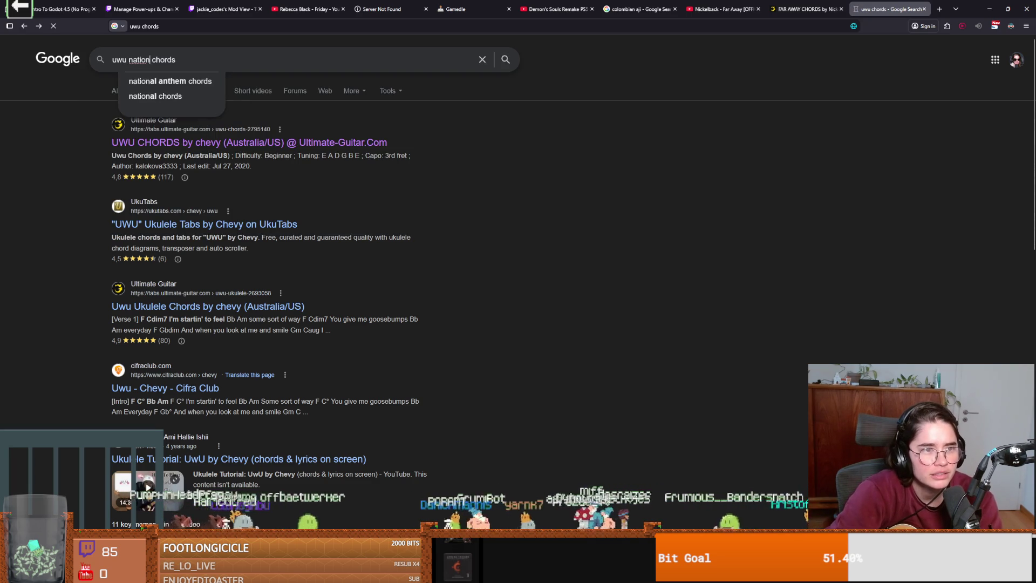
key("Return")
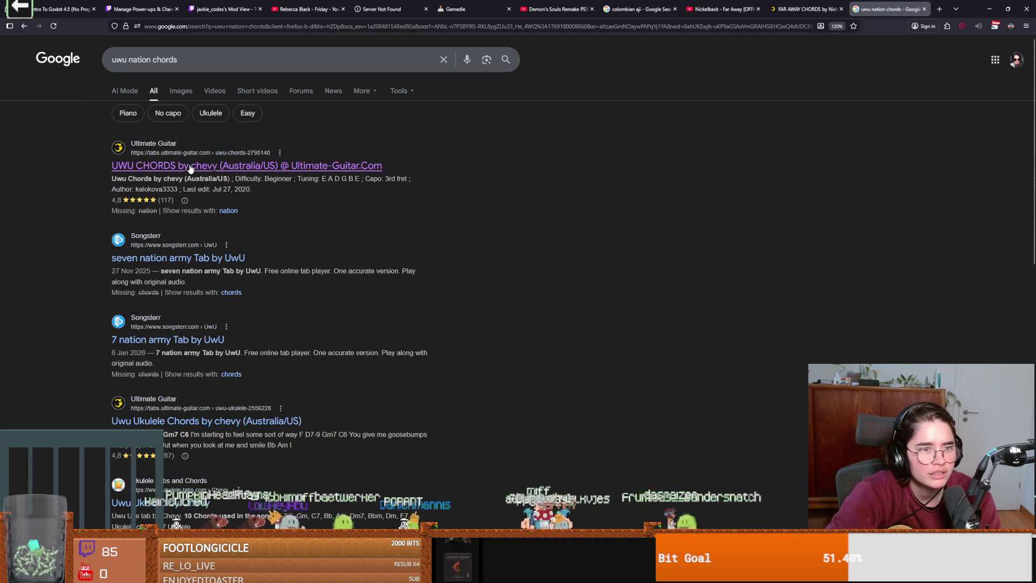
- Check both versions of chevy's Uwu chords, then open Songsterr's '7 nation army' tab by UwU
left_click(190, 167)
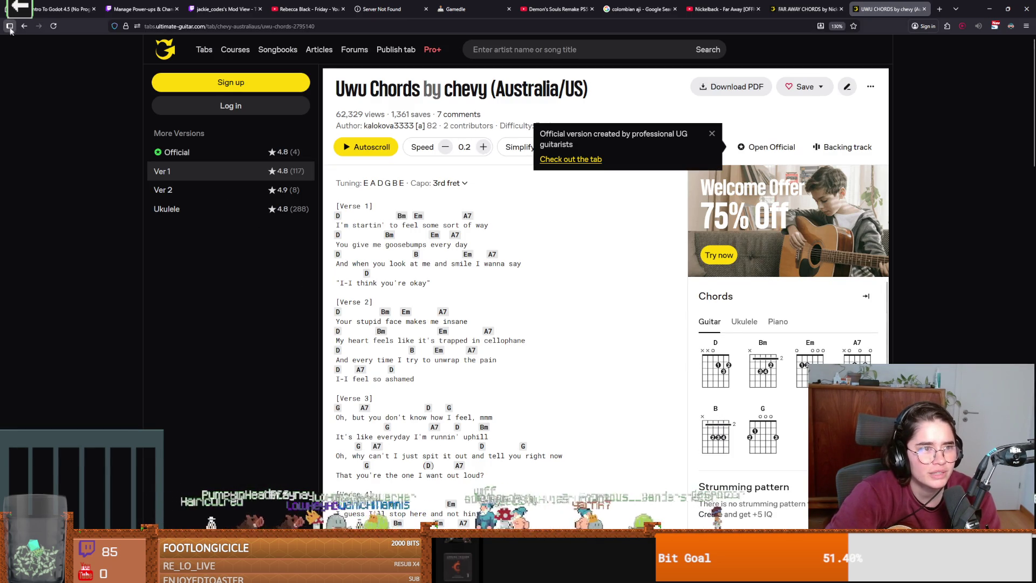
left_click(253, 189)
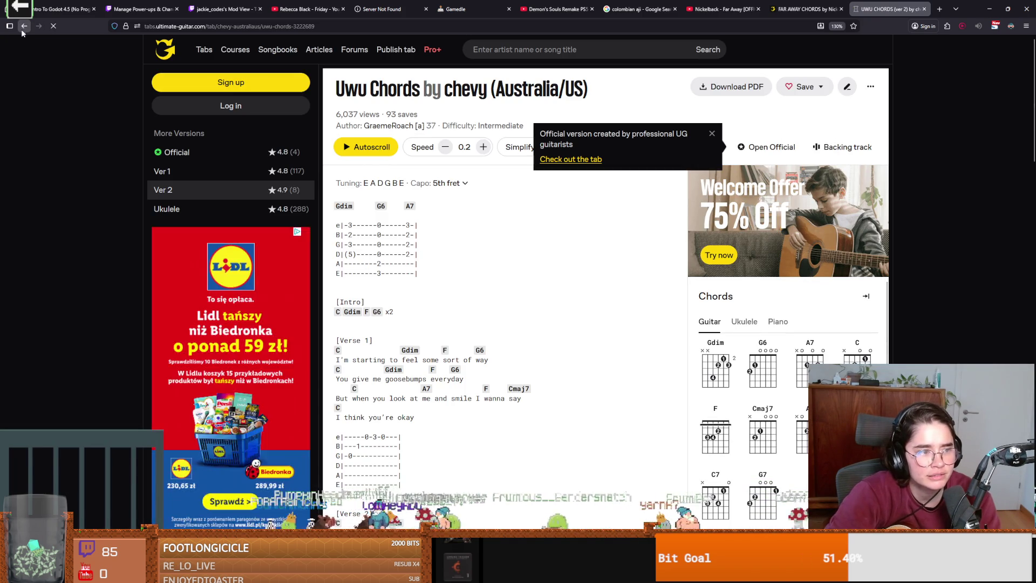
key("alt+Left")
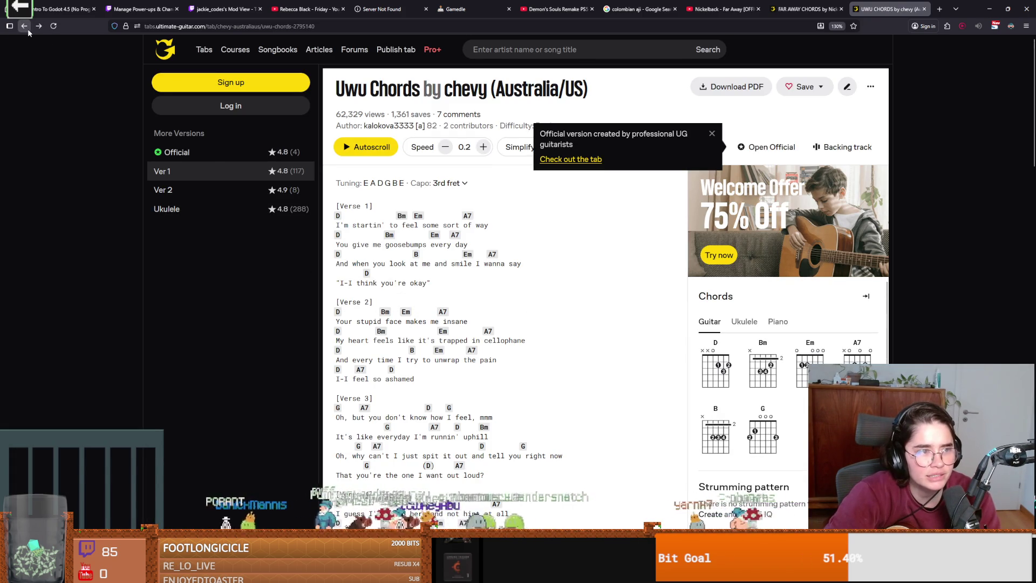
left_click(27, 28)
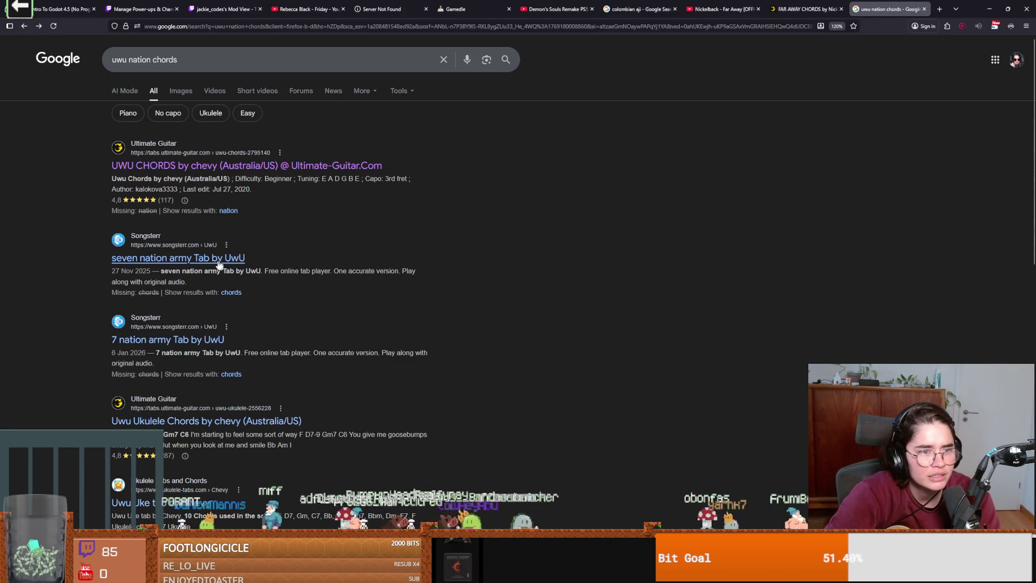
left_click(211, 341)
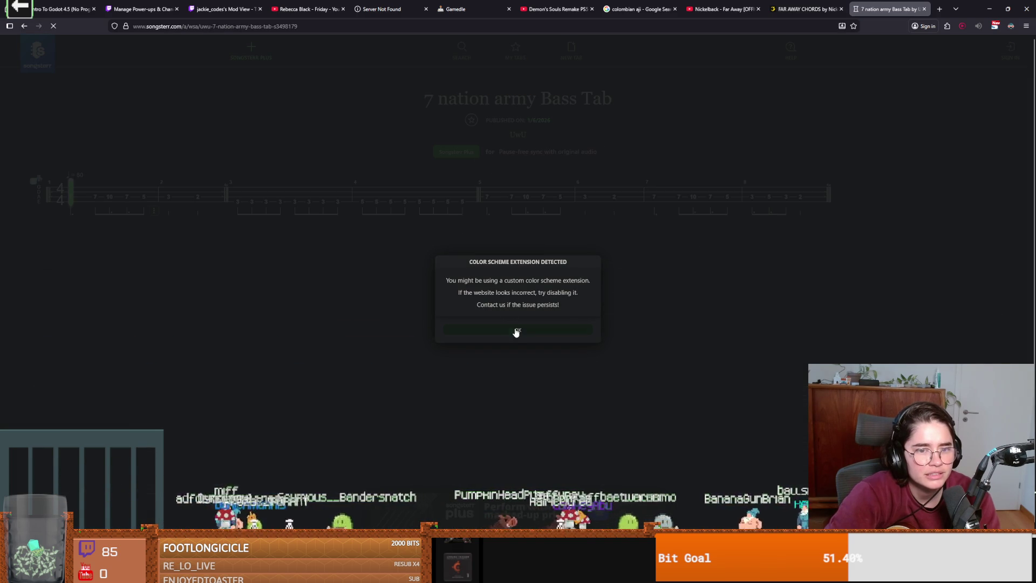
- Dismiss the colour scheme notice and play the 7 nation army bass tab, then revisit Far Away chords
left_click(517, 329)
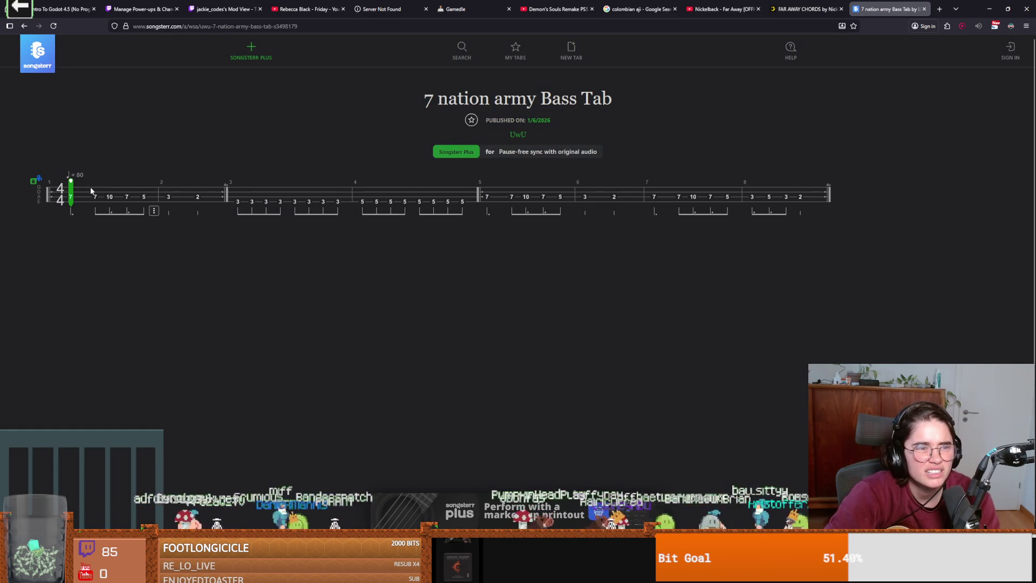
key("space")
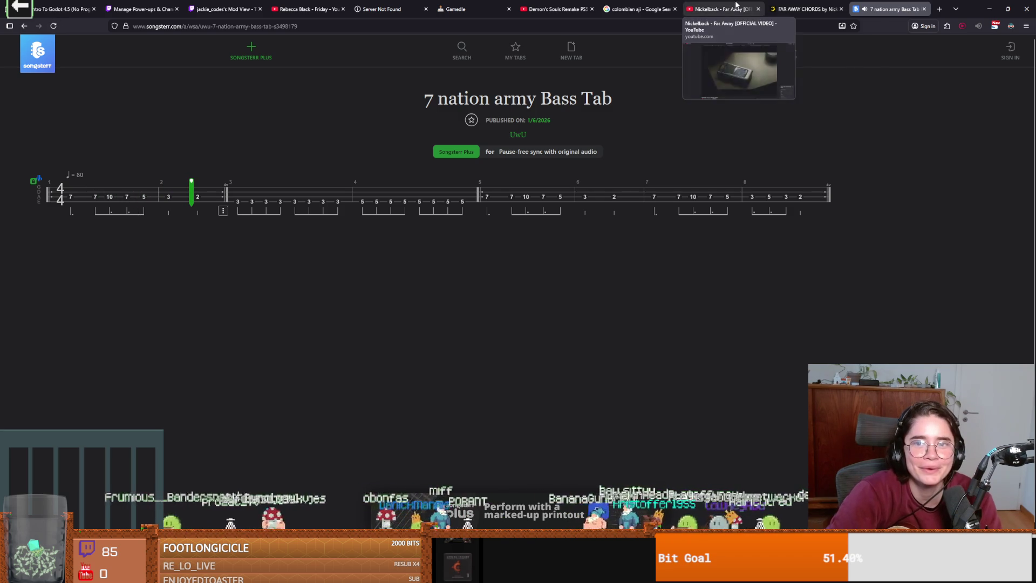
left_click(807, 10)
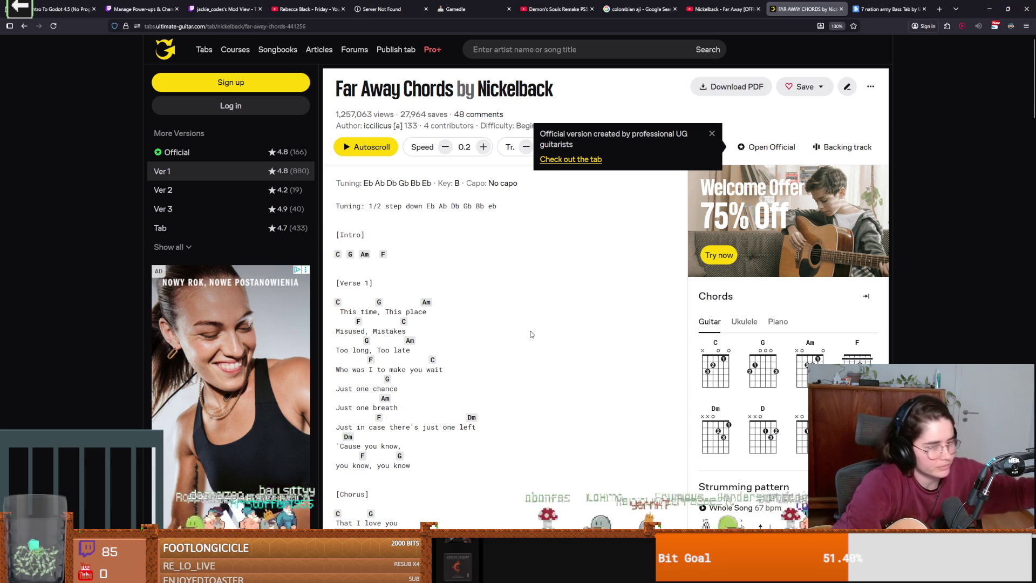
- Scroll through the Far Away chords on Ultimate Guitar
scroll(491, 340, "down", 2)
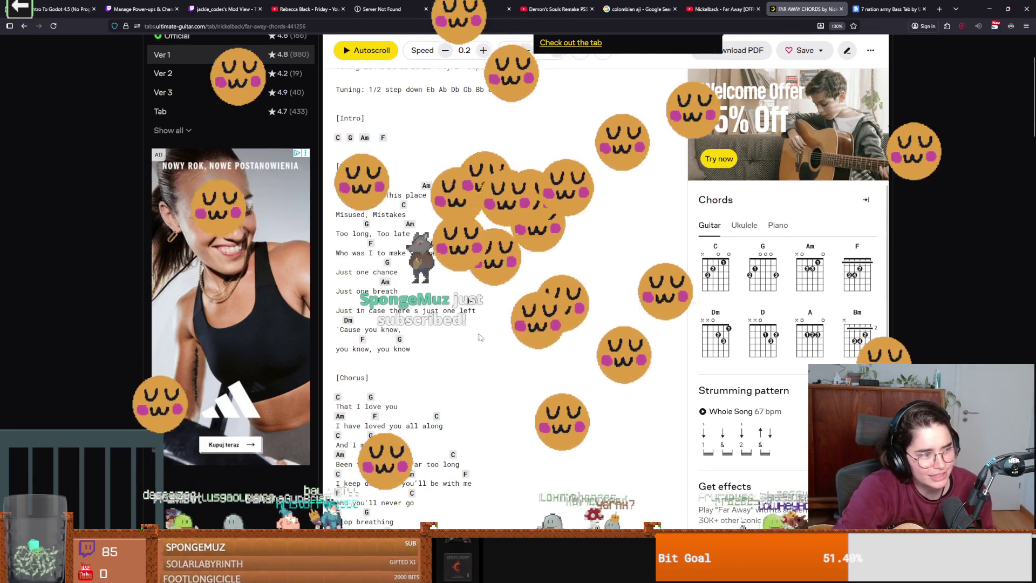
scroll(480, 337, "up", 1)
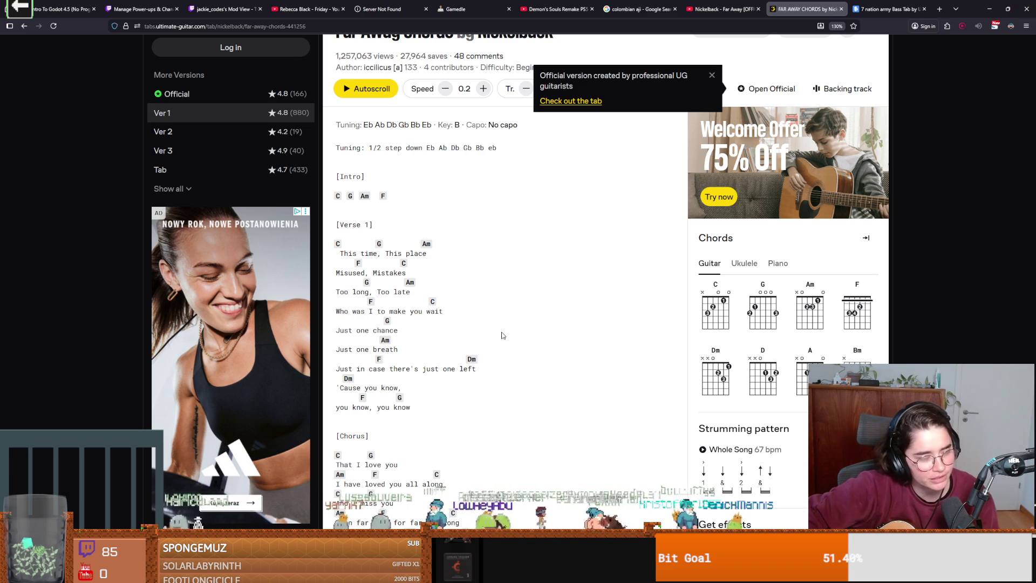
scroll(524, 342, "down", 2)
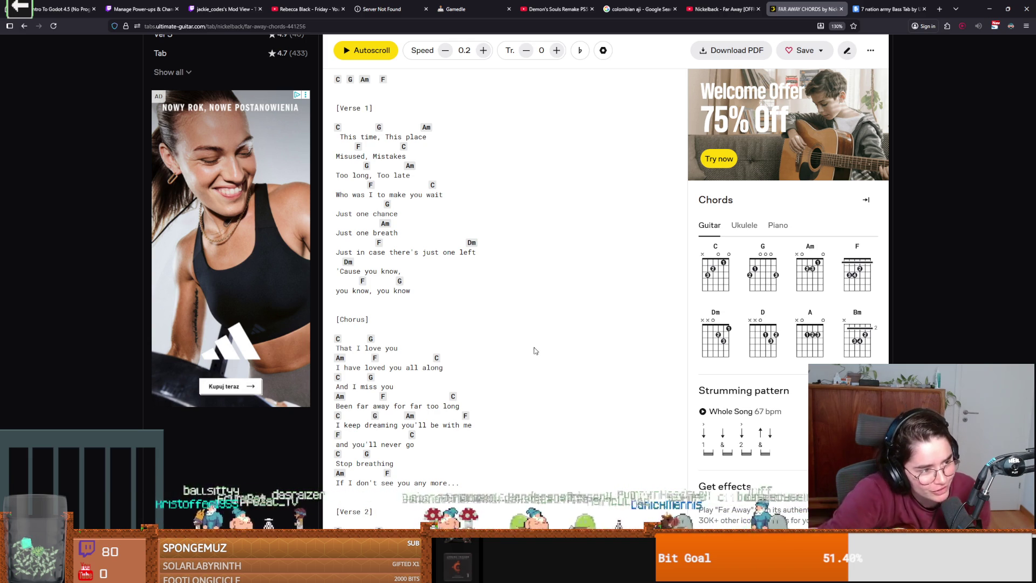
- Resume Nickelback's Far Away video on YouTube from a later point, around 0:37
key("ctrl+shift+Tab")
left_click(405, 358)
left_click(280, 507)
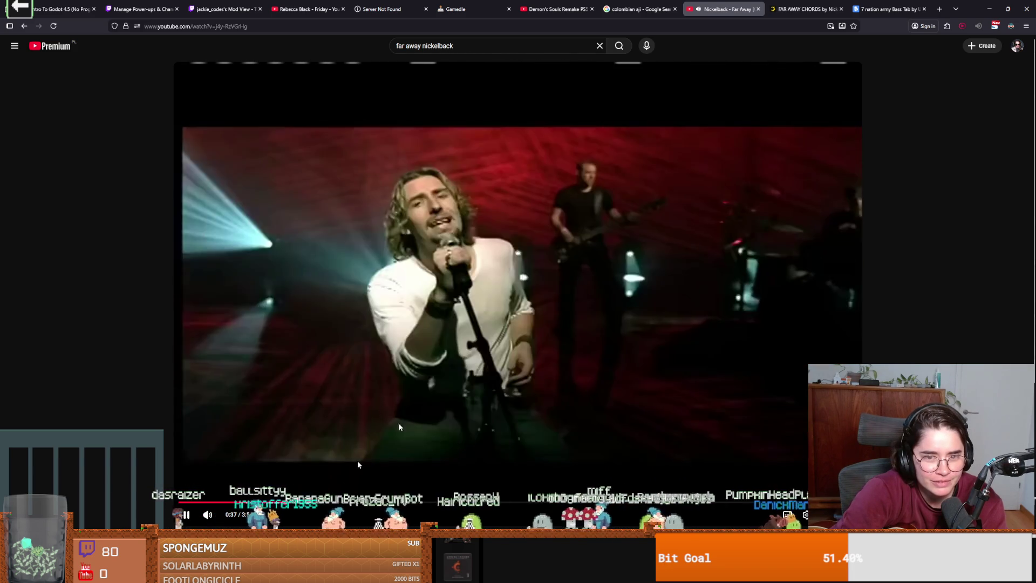
- Leave the video playing, return to the Far Away chords tab, then bring the attack_state script back
key("ctrl+Tab")
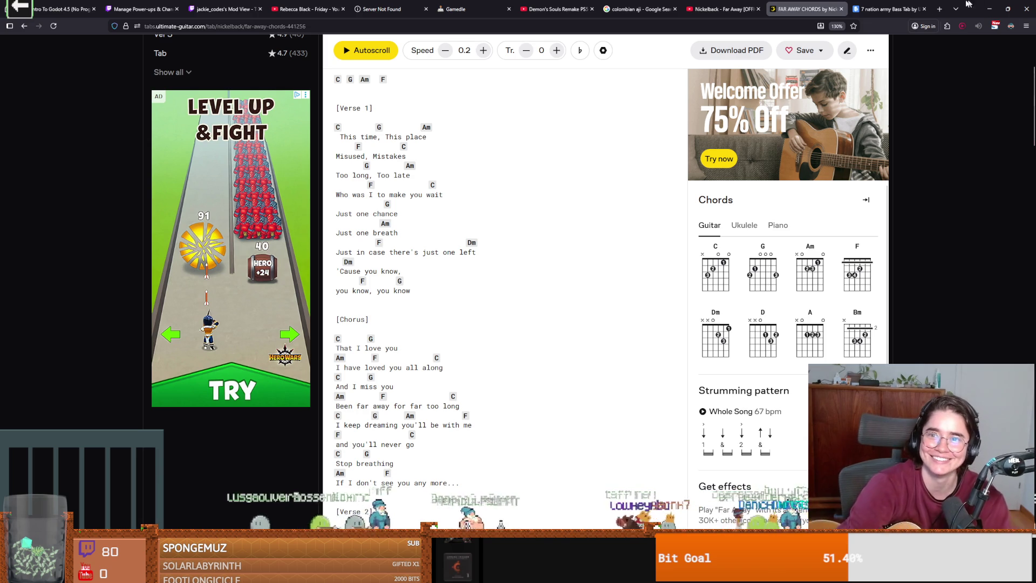
left_click(977, 27)
- Glance at Godot, then return to Nickelback's How You Remind Me chords (Ver 4, capo 3, Cm)
key("alt+Tab")
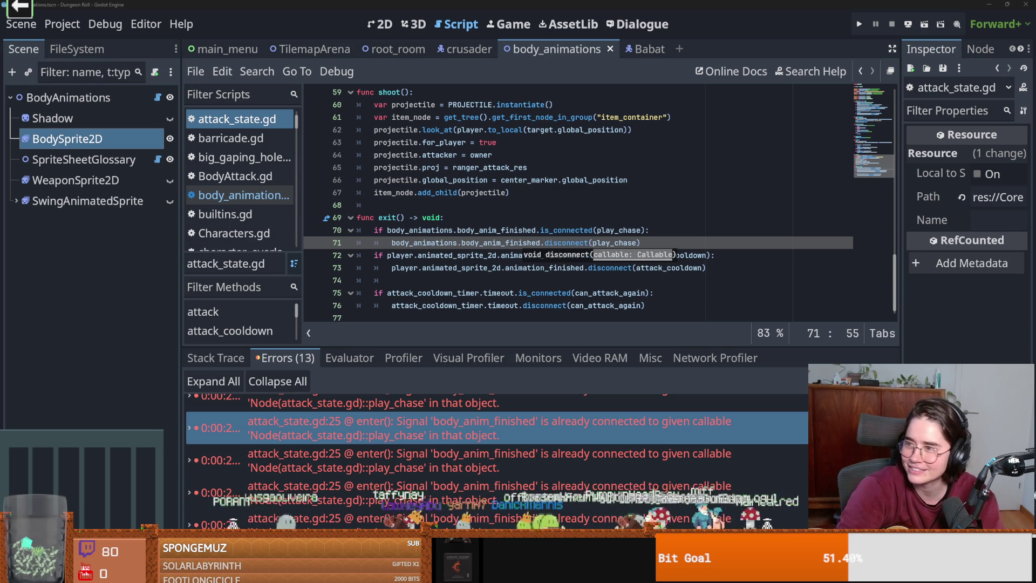
key("alt+Tab")
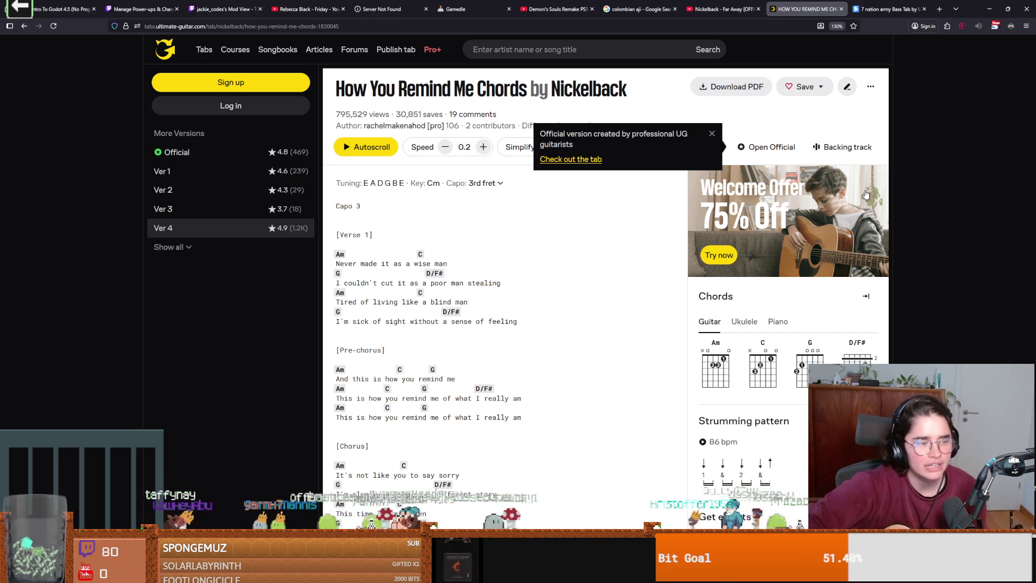
- Minimize Firefox to view Godot, check Imagine Dragons' Believer chords, then minimize Firefox again
left_click(989, 9)
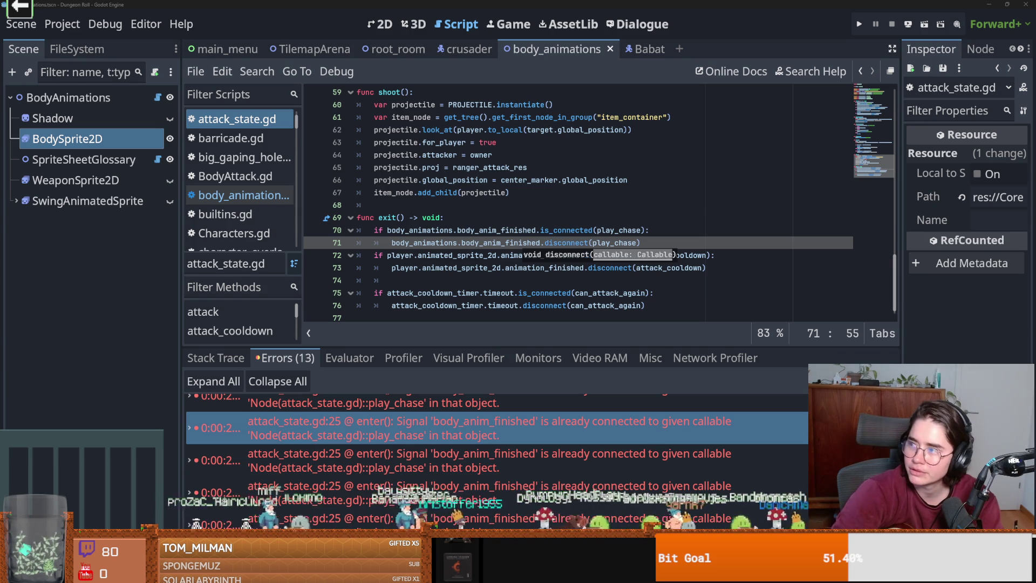
key("alt+Tab")
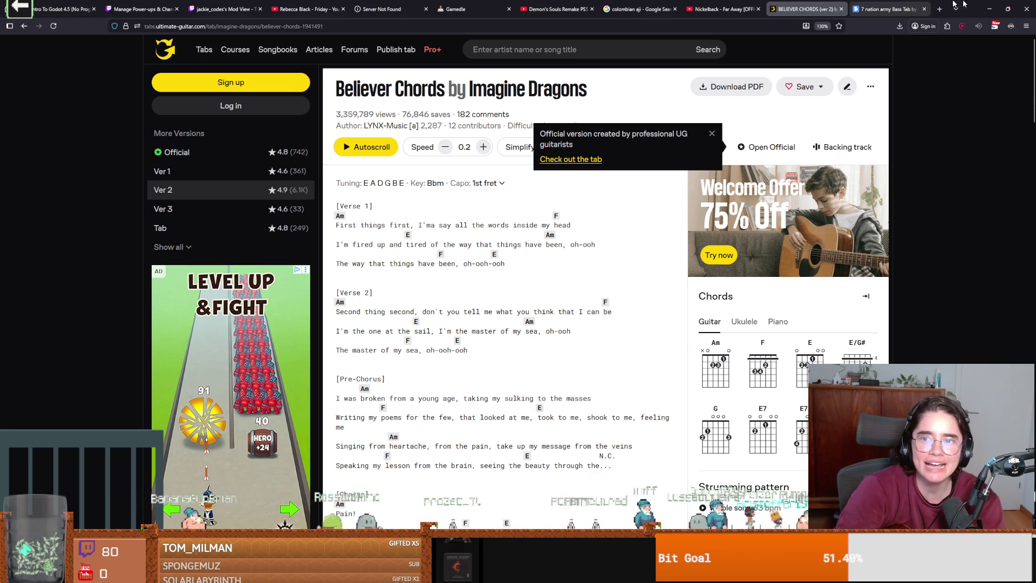
left_click(989, 9)
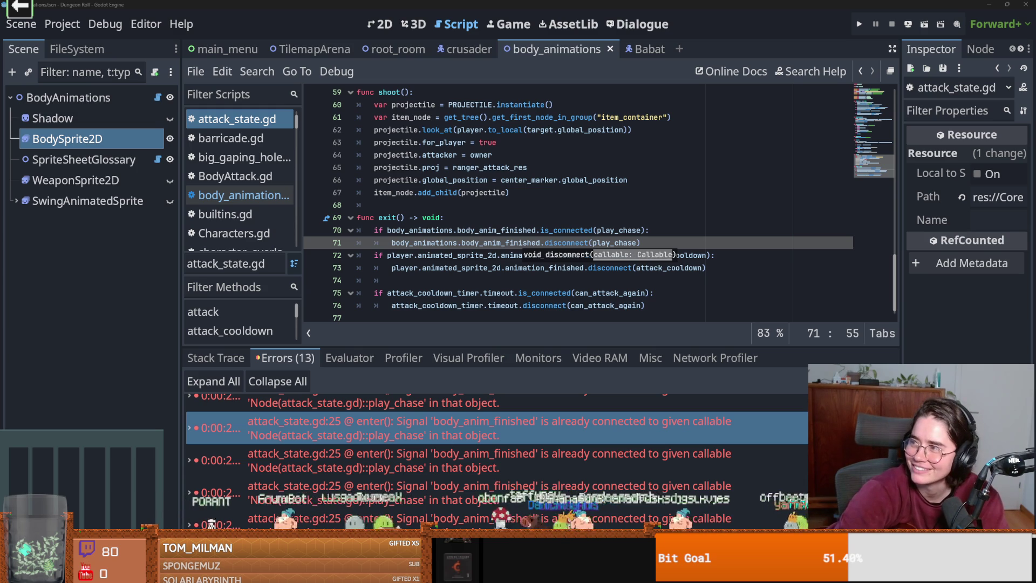
- Bring Firefox back to the front, showing Nickelback's 'Photograph' chords
key("alt+Tab")
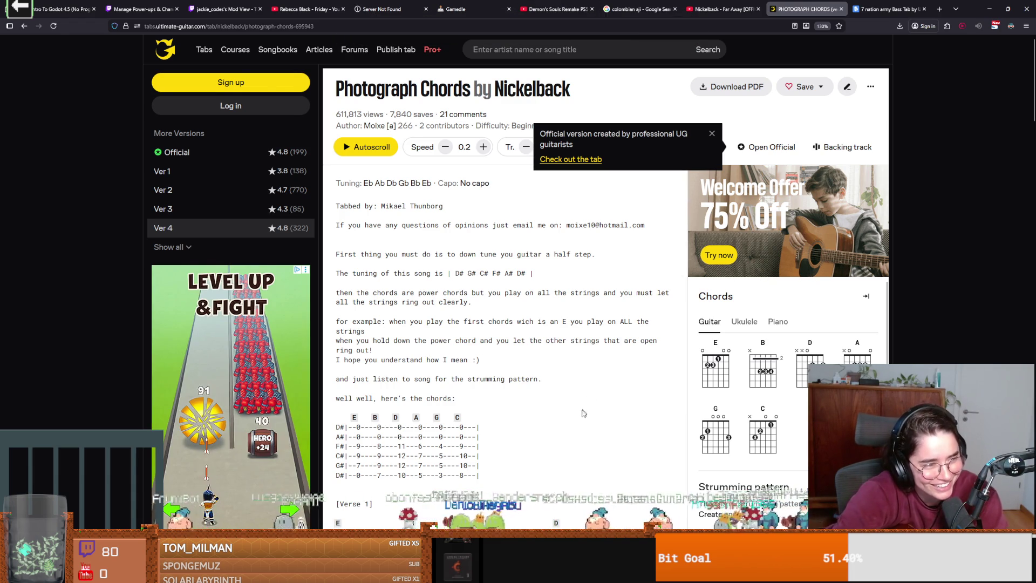
- Scroll through the Photograph chords, glance at Godot, then return to Imagine Dragons' Radioactive chords
scroll(562, 408, "down", 1)
scroll(562, 407, "down", 6)
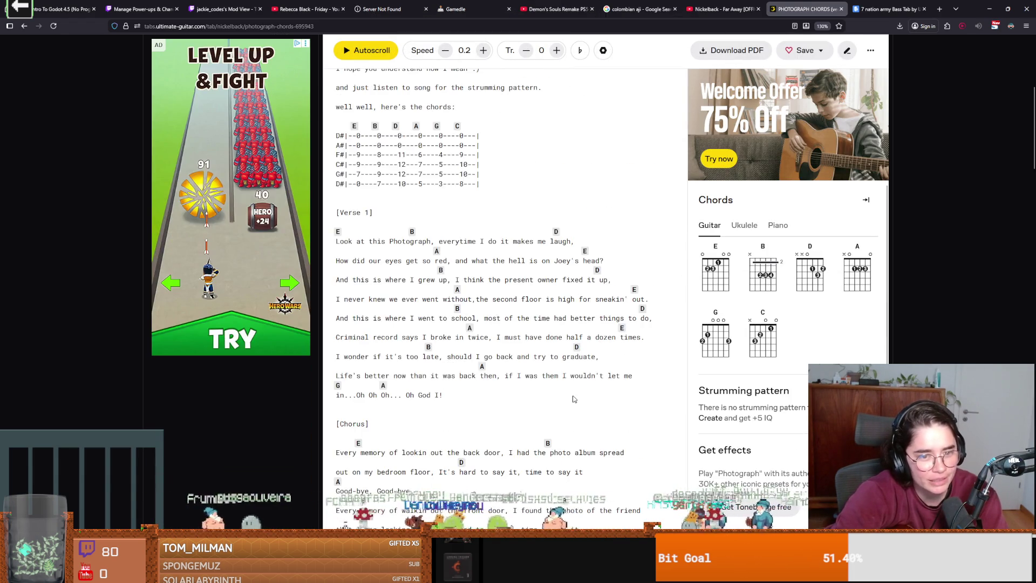
scroll(573, 395, "up", 2)
scroll(573, 394, "down", 1)
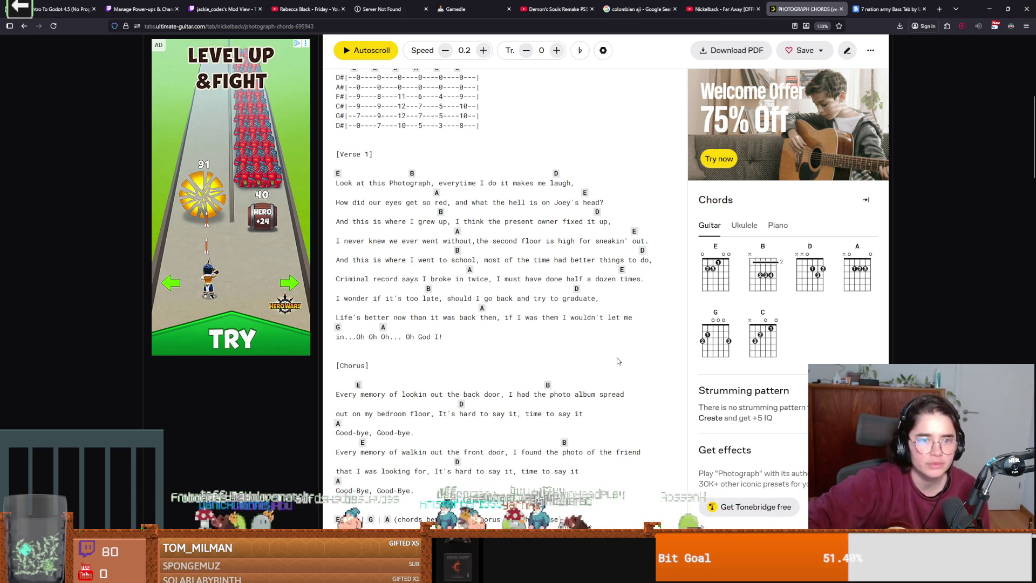
scroll(580, 443, "up", 2)
scroll(581, 442, "up", 10)
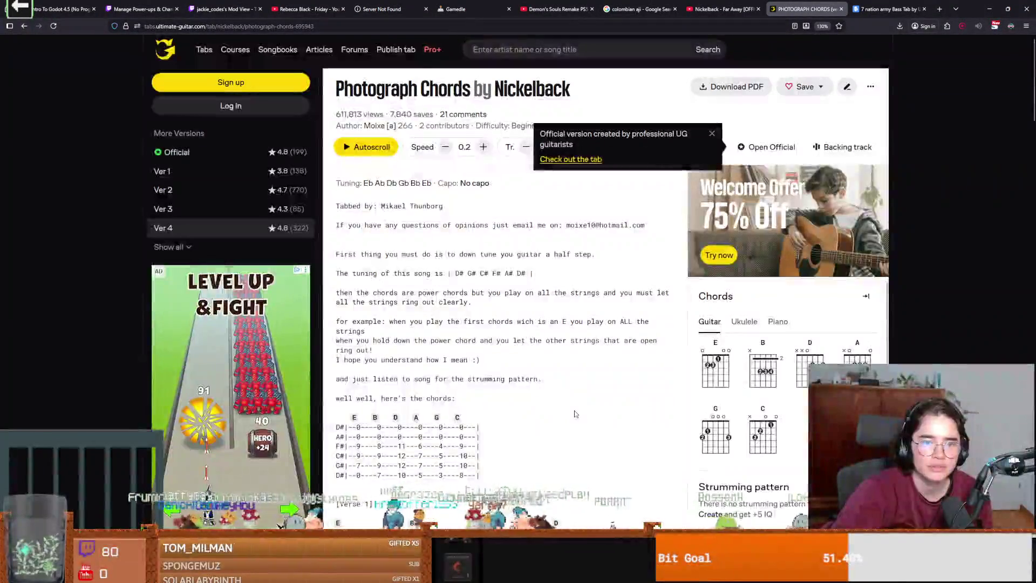
scroll(575, 414, "down", 9)
scroll(575, 413, "up", 3)
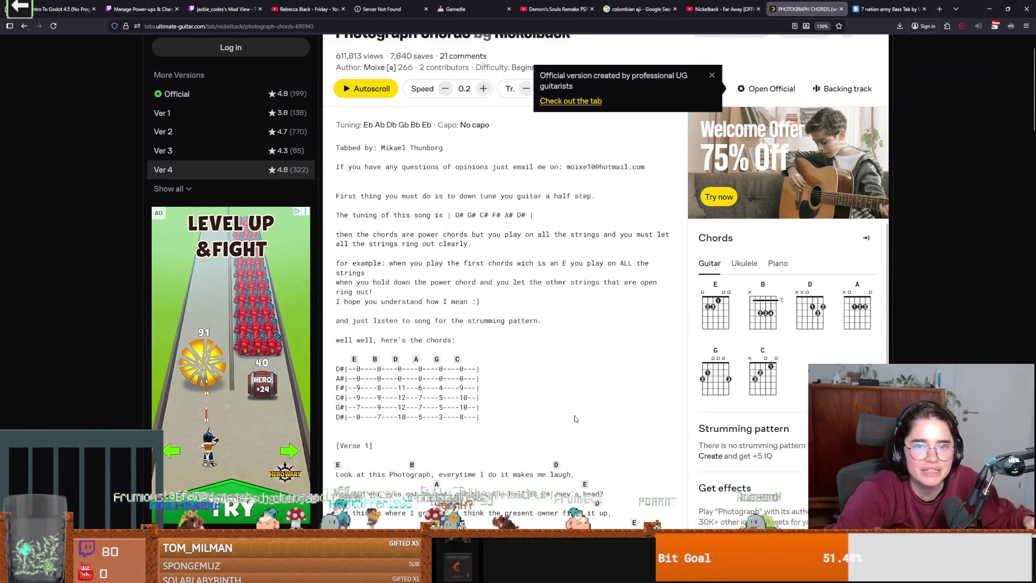
scroll(574, 418, "down", 5)
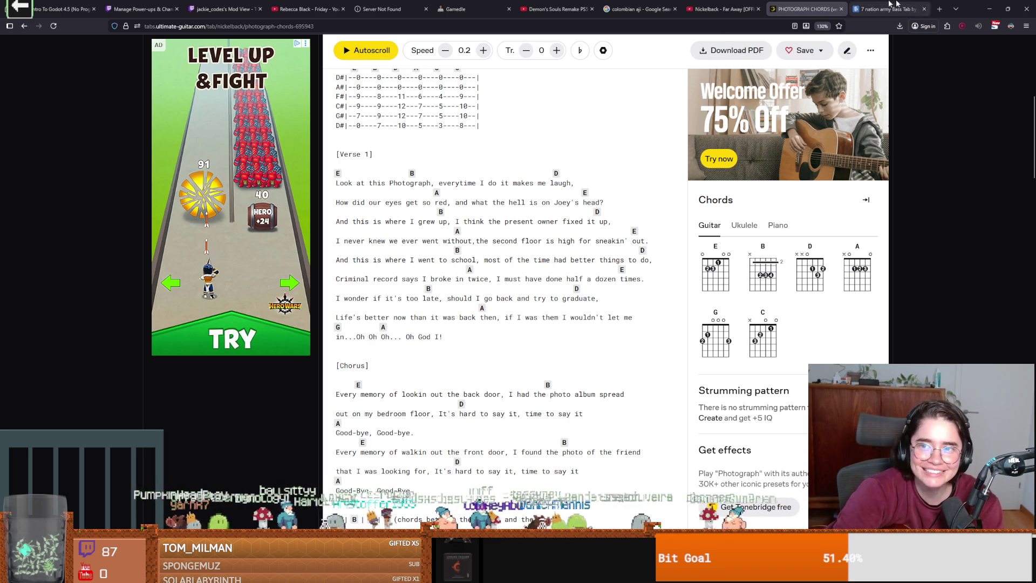
key("alt+Tab")
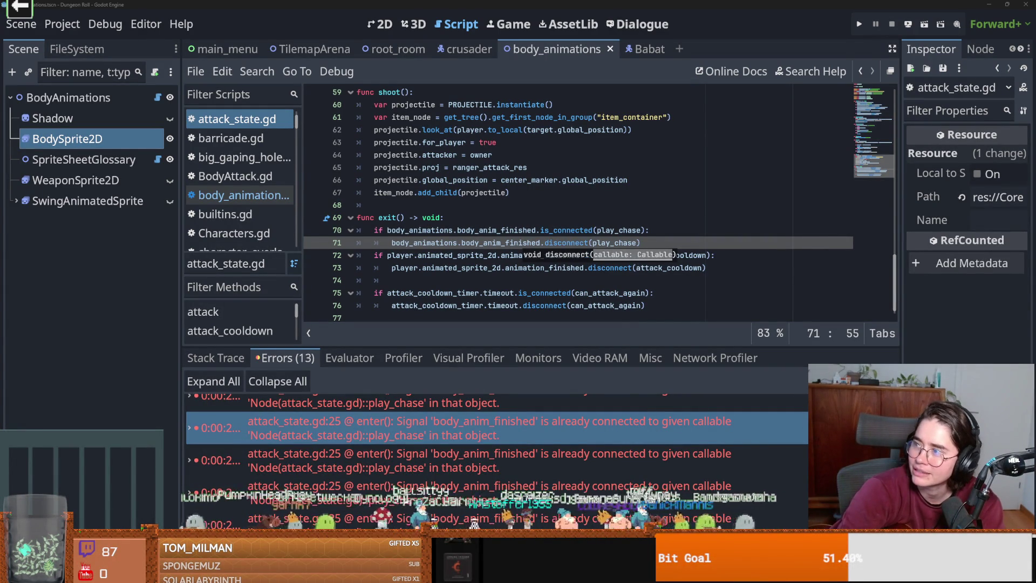
key("alt+Tab")
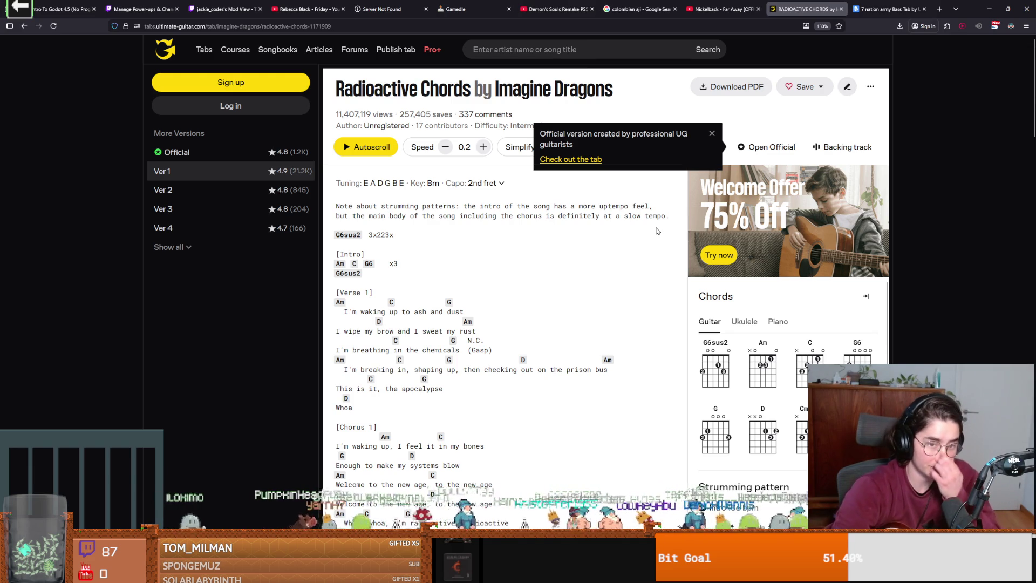
- Skim the Radioactive chords, then bring Firefox back showing the 'Quelqu'un Ma Dit' chords
scroll(490, 286, "down", 2)
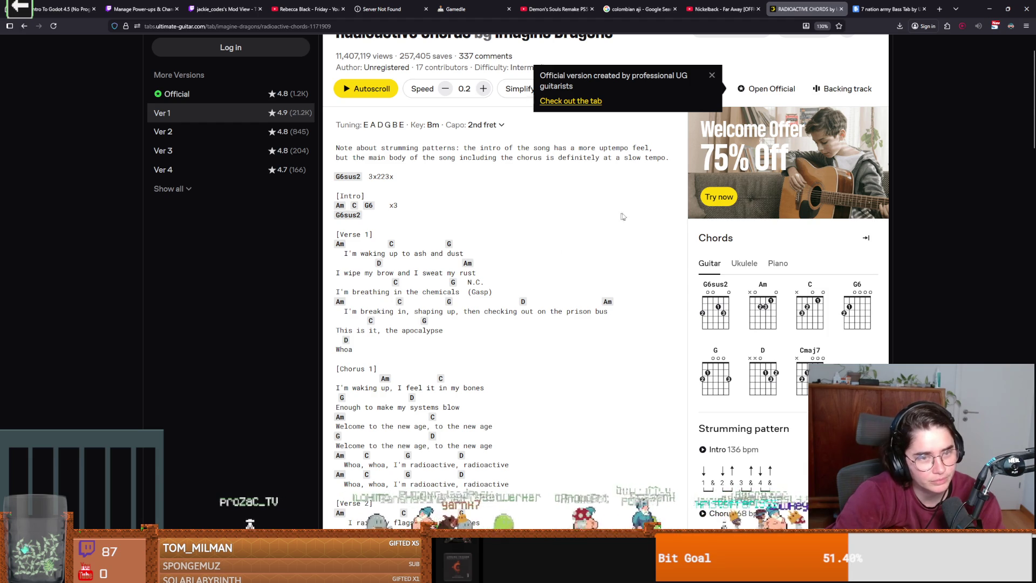
left_click(989, 8)
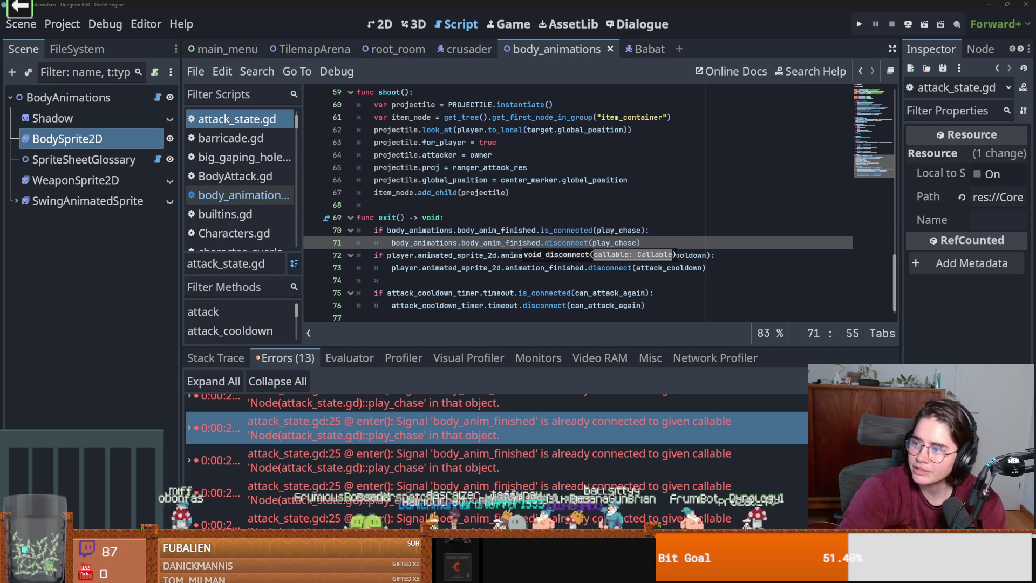
key("alt+Tab")
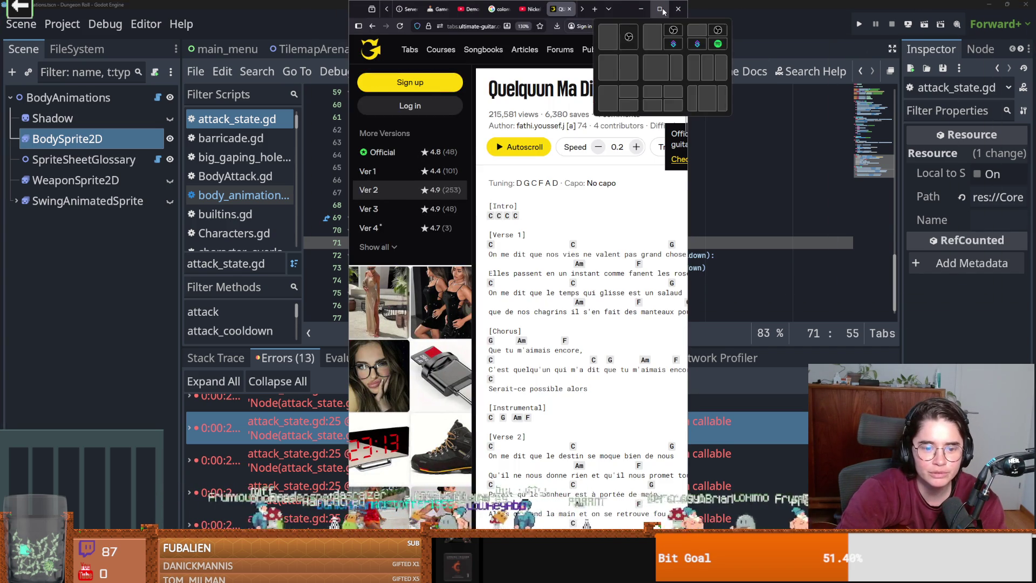
- Go back from the chords page to Google's 'tracy chapman chords' results
left_click(660, 9)
scroll(472, 287, "down", 2)
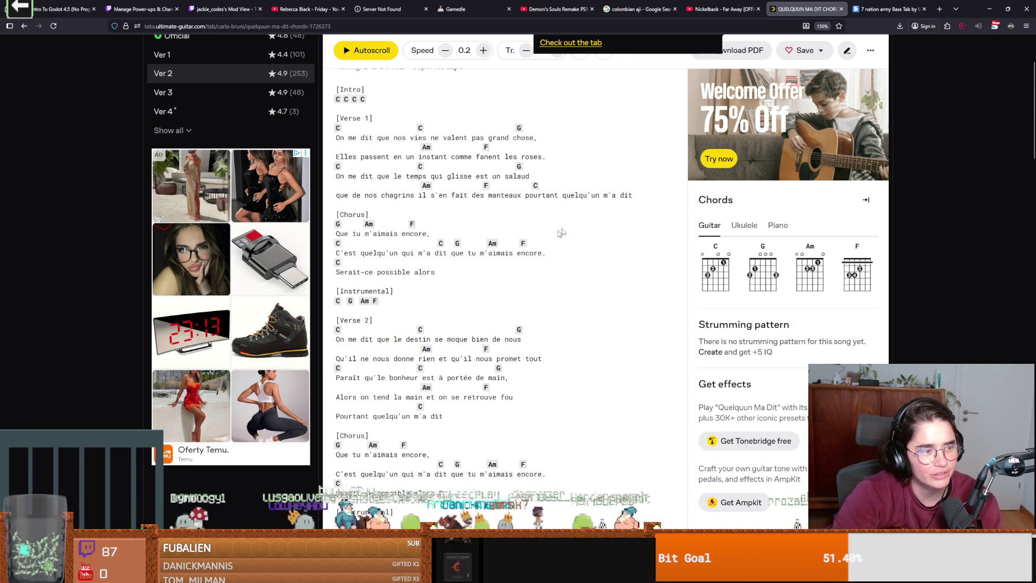
left_click(989, 9)
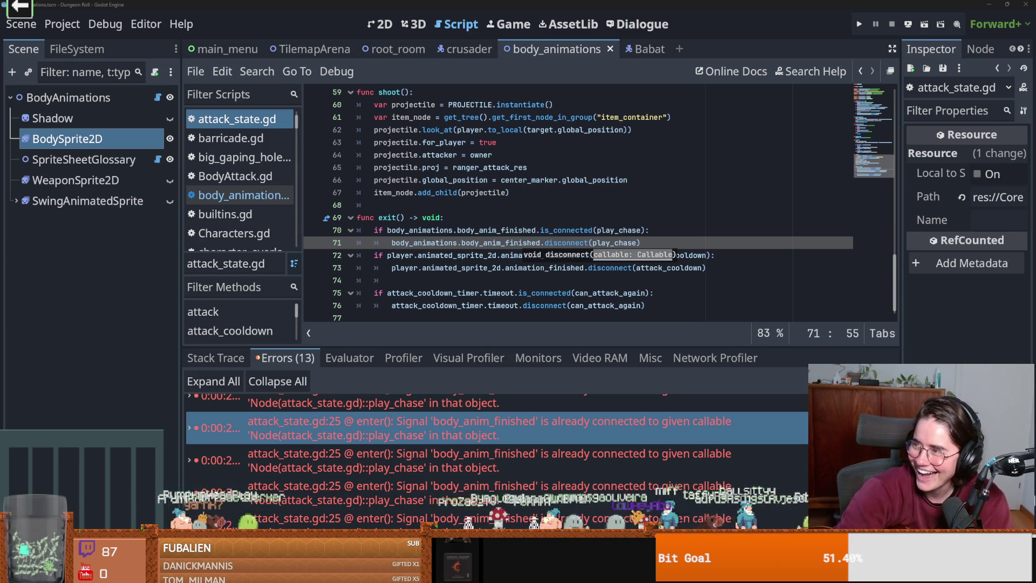
key("alt+Tab")
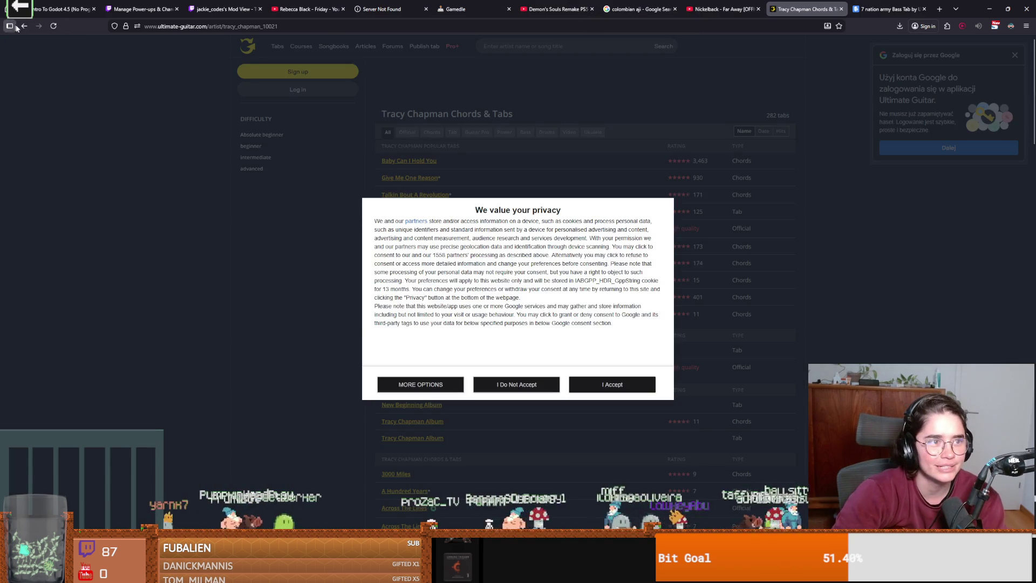
left_click(24, 26)
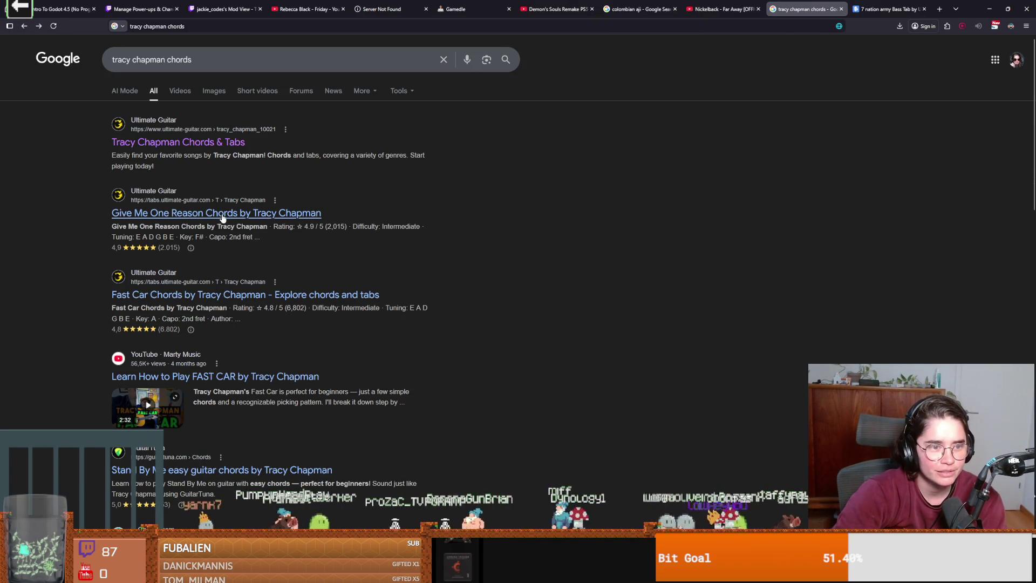
- Open Tracy Chapman's 'Fast Car' chords (key A, capo 2nd fret), skim them, and return to Godot
left_click(181, 294)
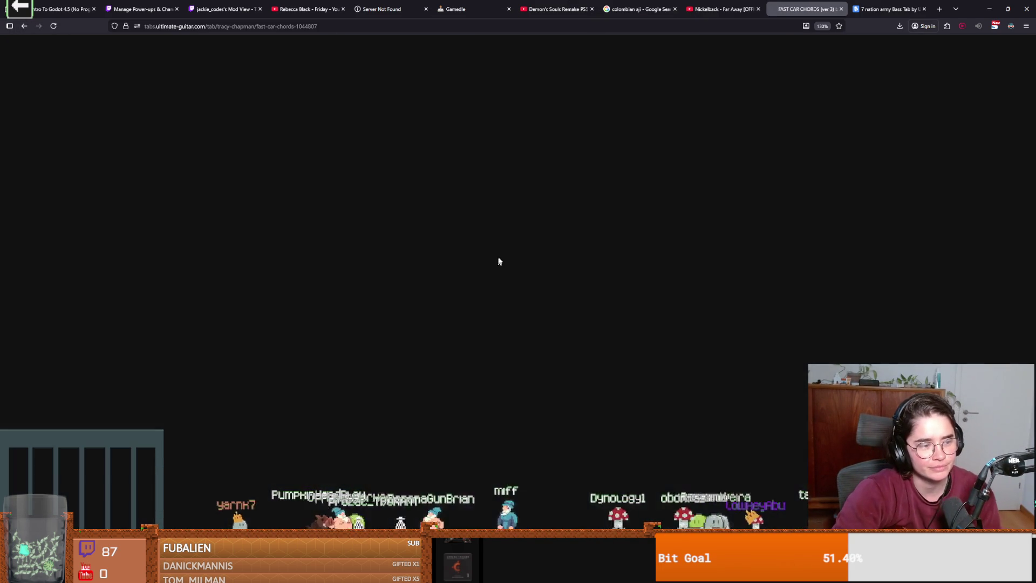
scroll(605, 314, "down", 3)
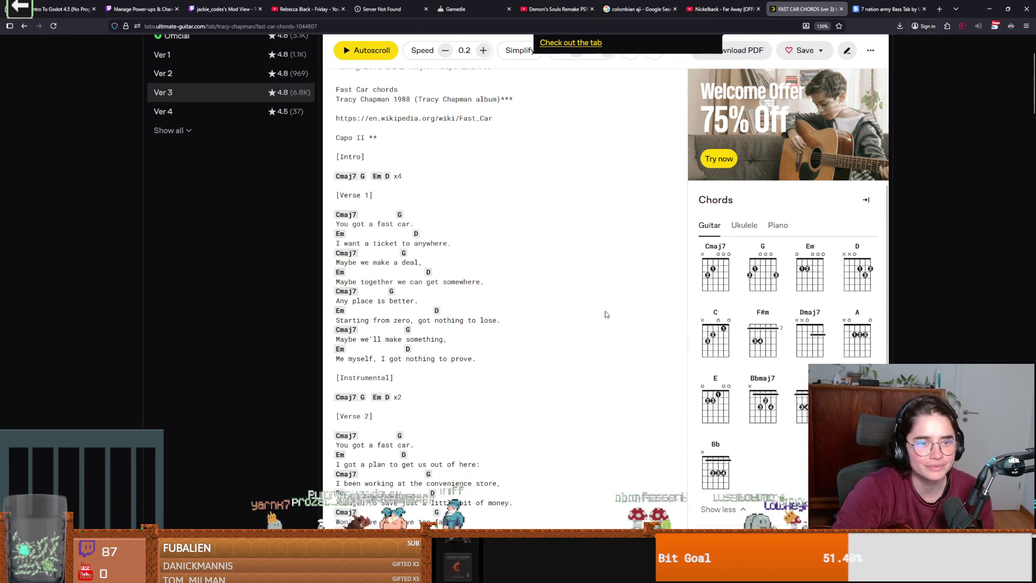
scroll(605, 314, "up", 2)
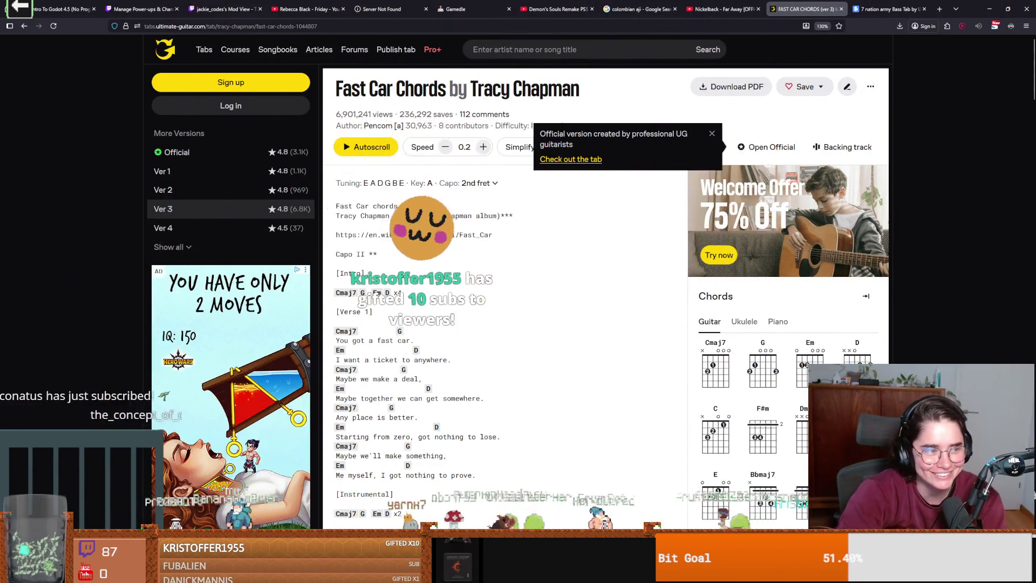
key("alt+Tab")
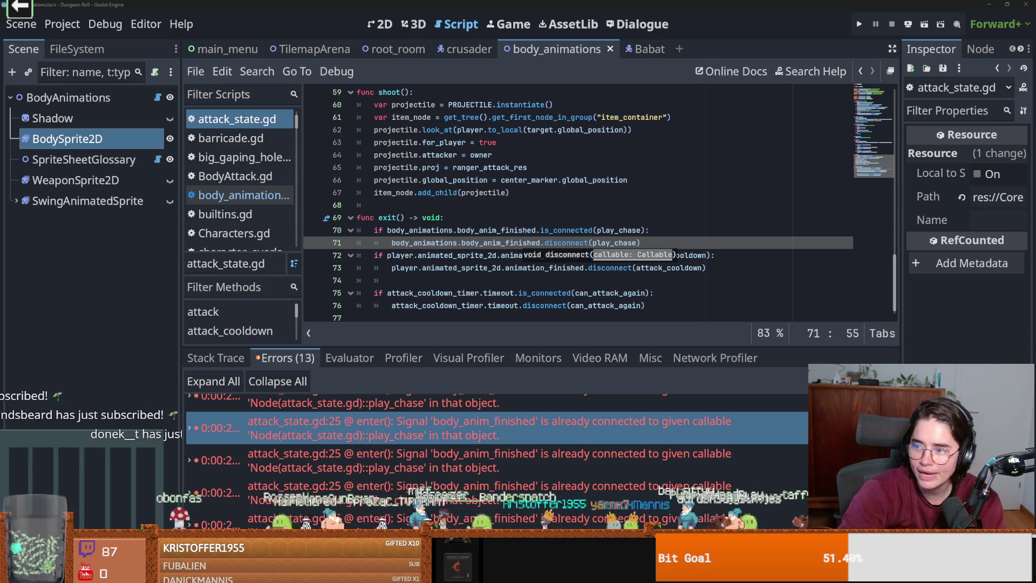
- Switch from Godot back to the Firefox window with the 'Fast Car' chords
key("alt+Tab")
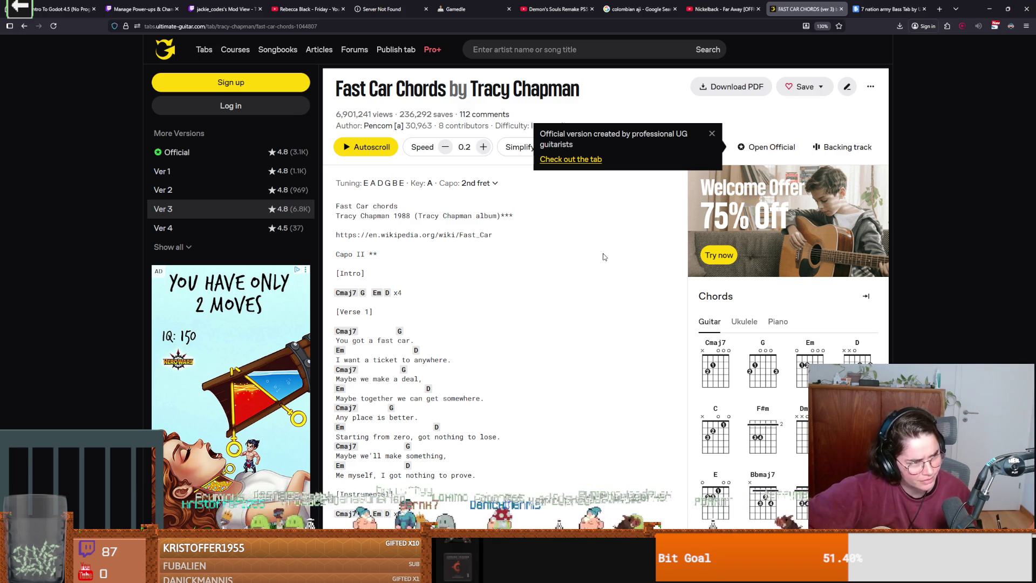
- Search 'aint no sunshine when shes done chords' and open Bill Withers' Ultimate Guitar chords page
left_click(431, 23)
type("aint no s")
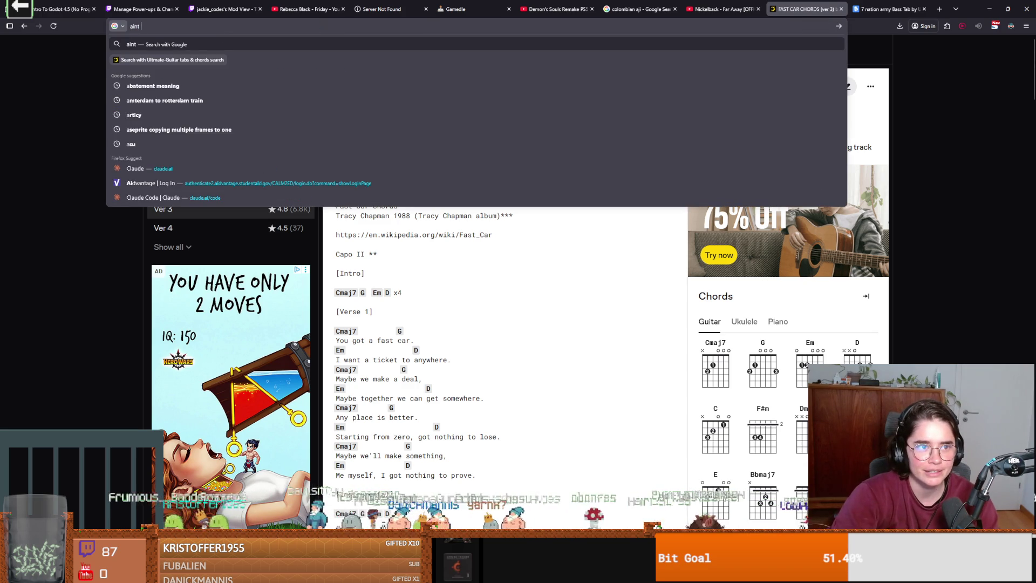
type("unshine wh")
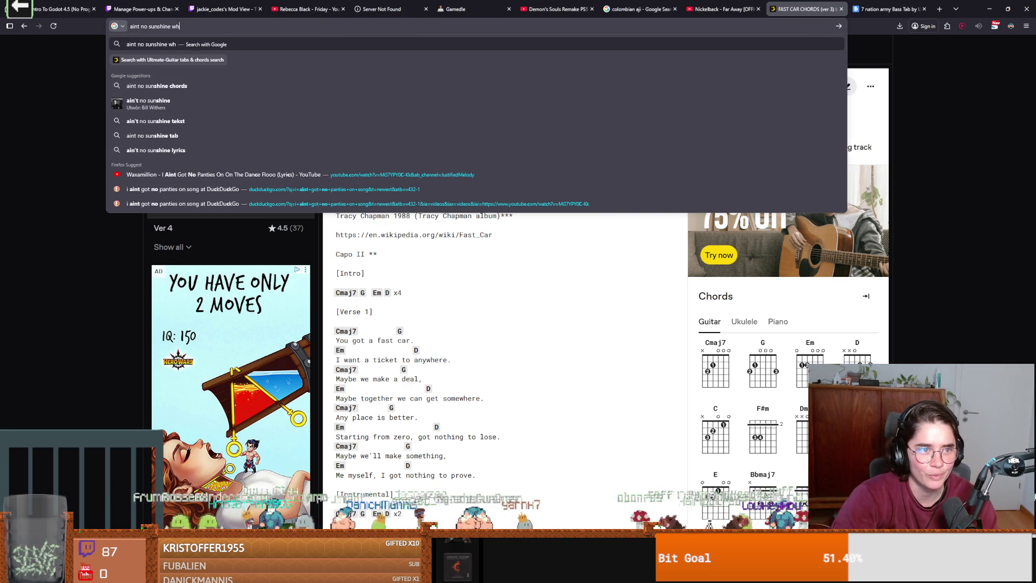
type("en shes done")
key("Return")
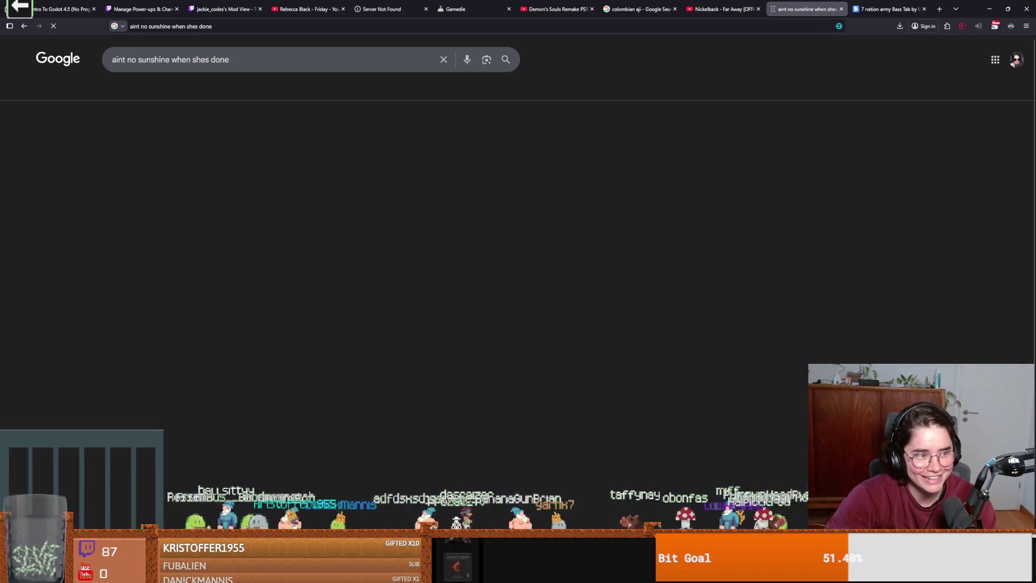
left_click(264, 60)
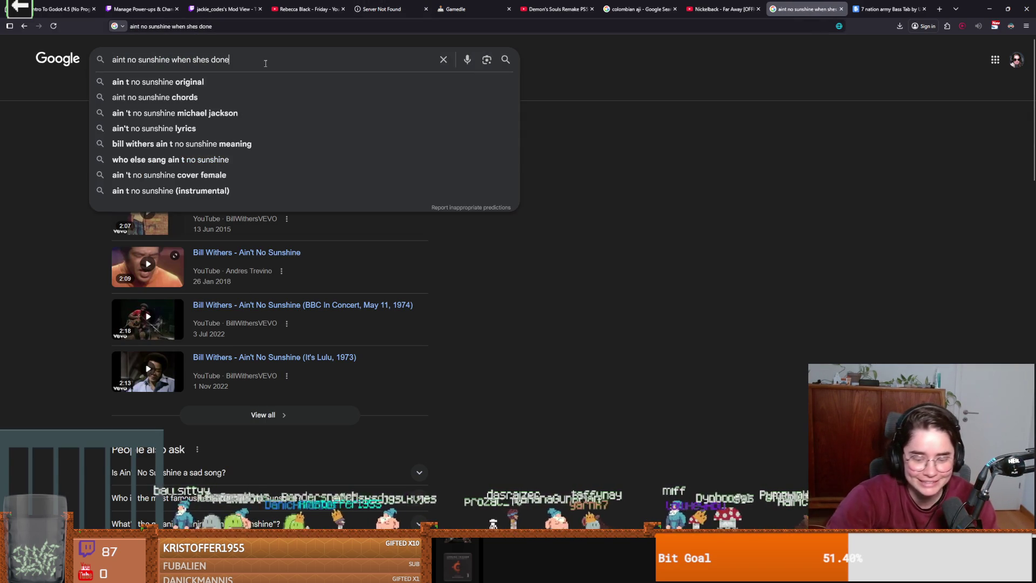
type(" chords")
key("Return")
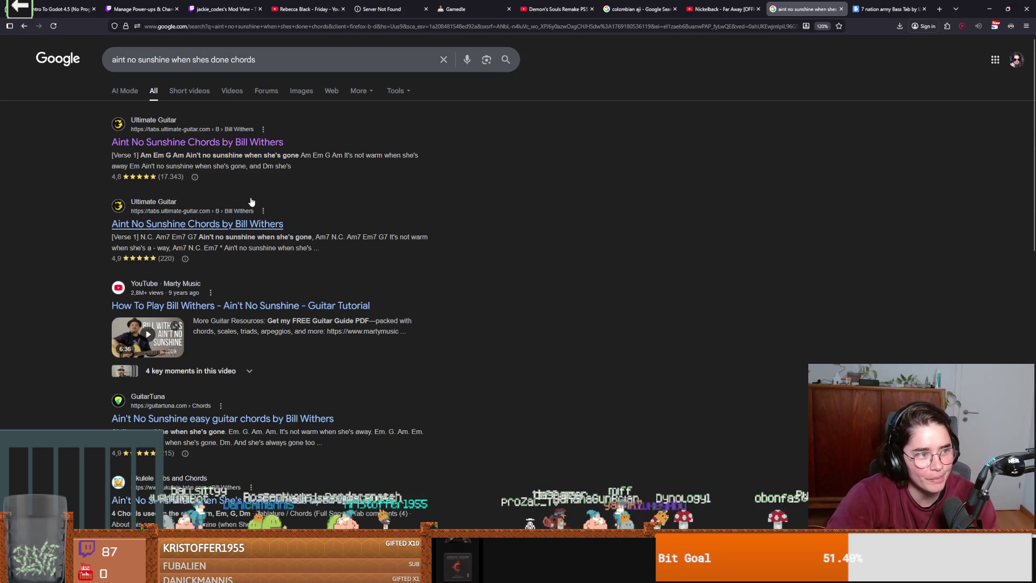
left_click(236, 143)
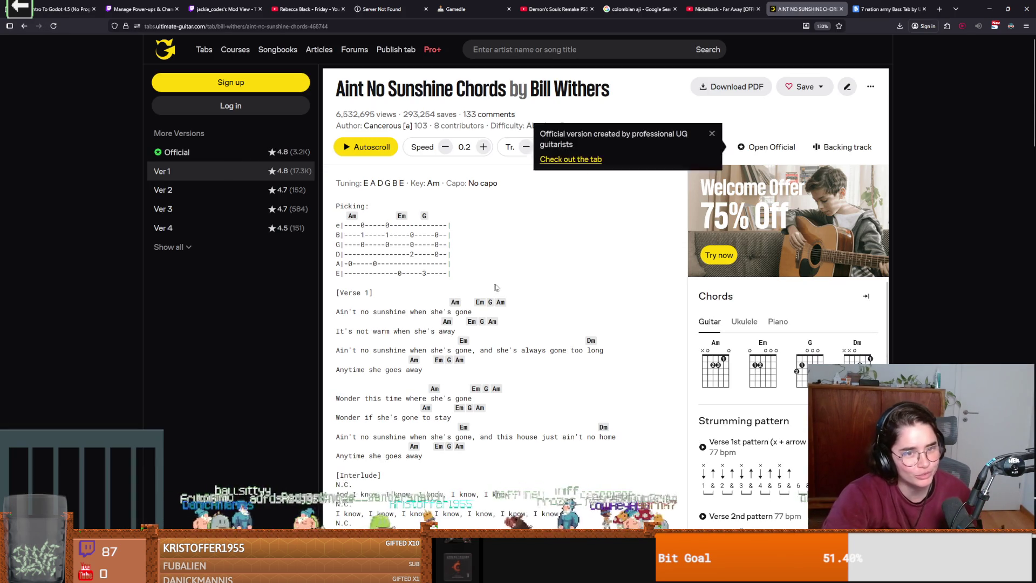
- Scroll the Aint No Sunshine chords down to Verse 2, then minimize Firefox to reveal Godot
scroll(580, 285, "down", 2)
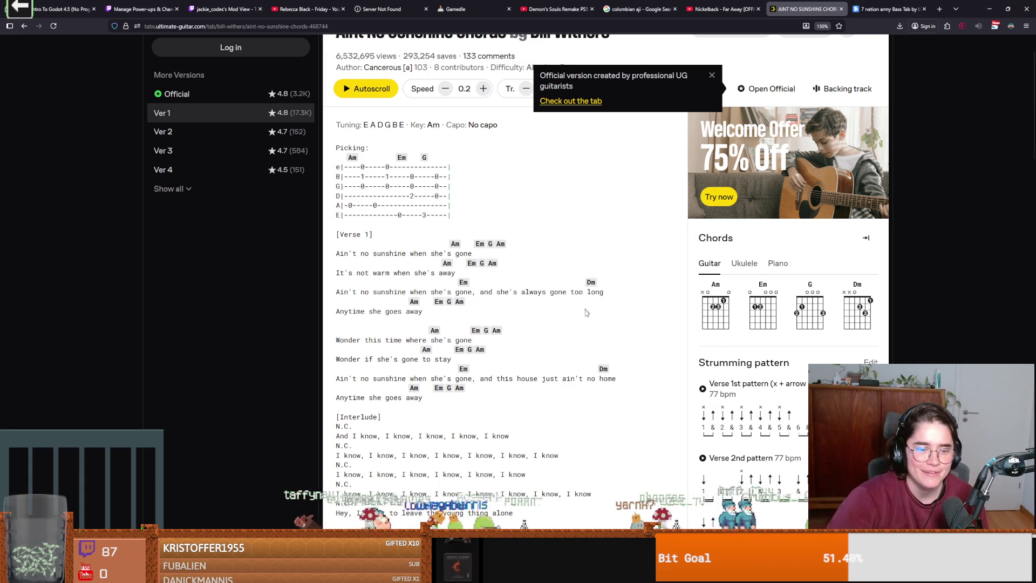
scroll(587, 319, "down", 3)
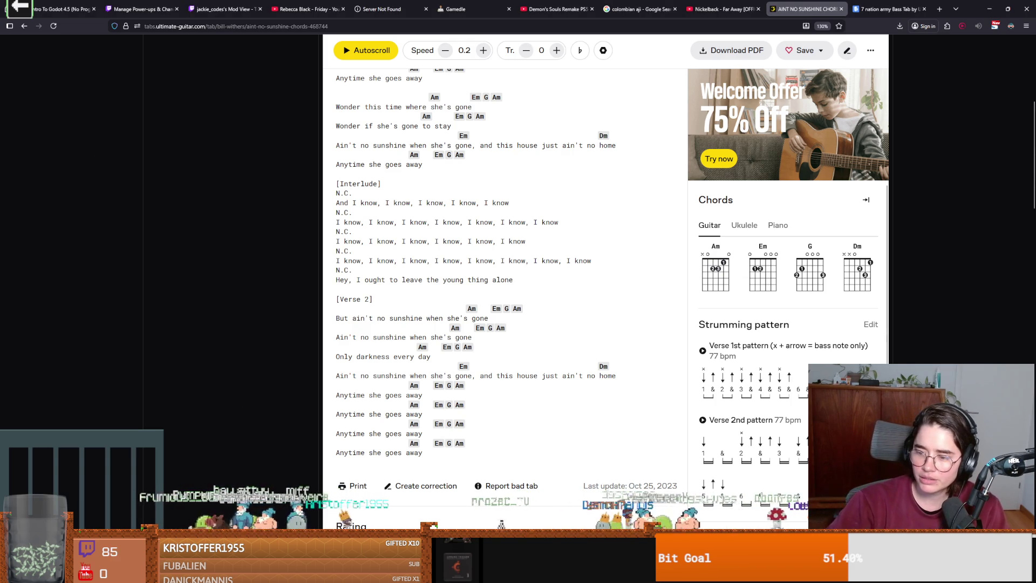
left_click(989, 8)
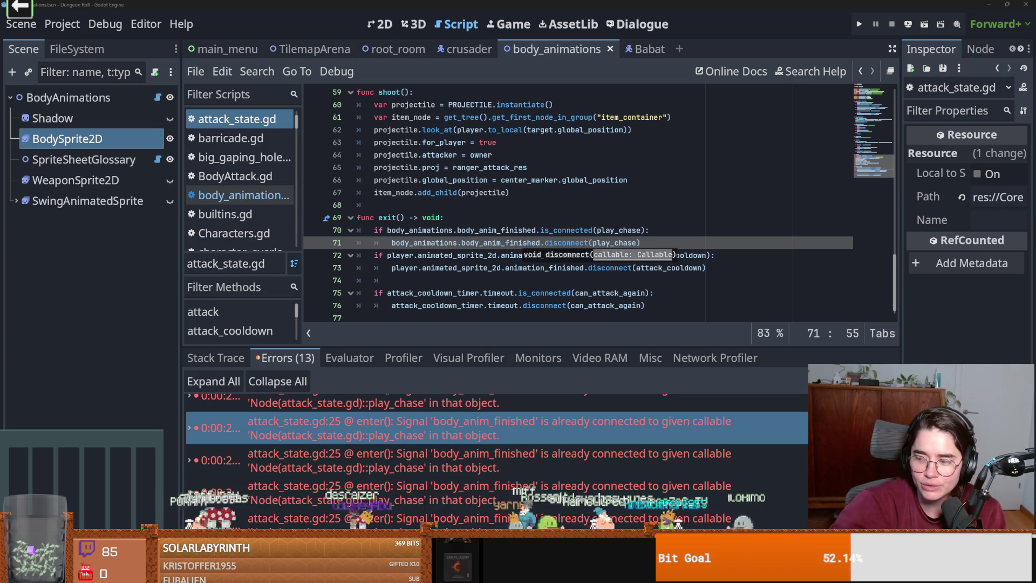
scroll(547, 293, "up", 5)
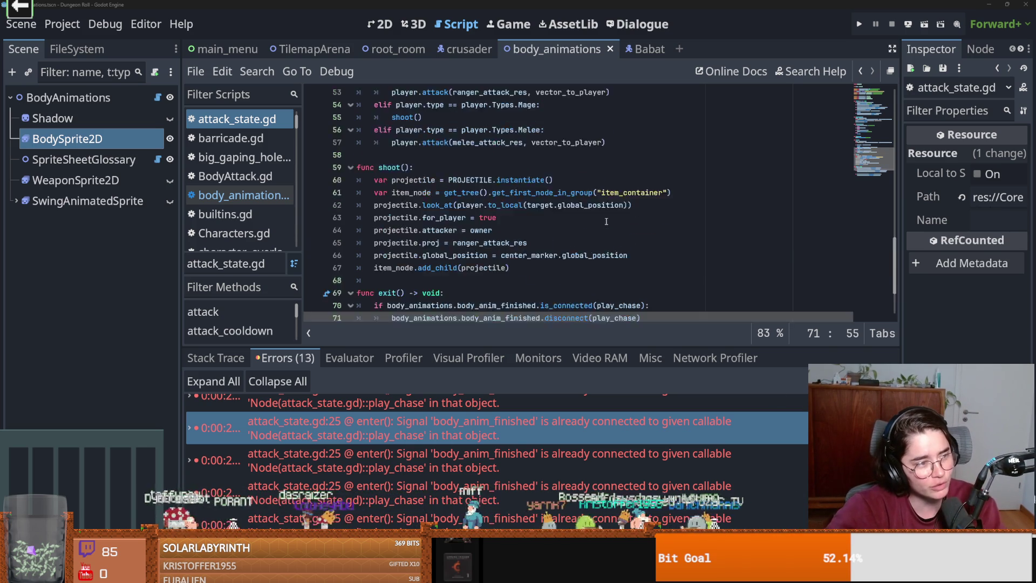
scroll(546, 293, "up", 4)
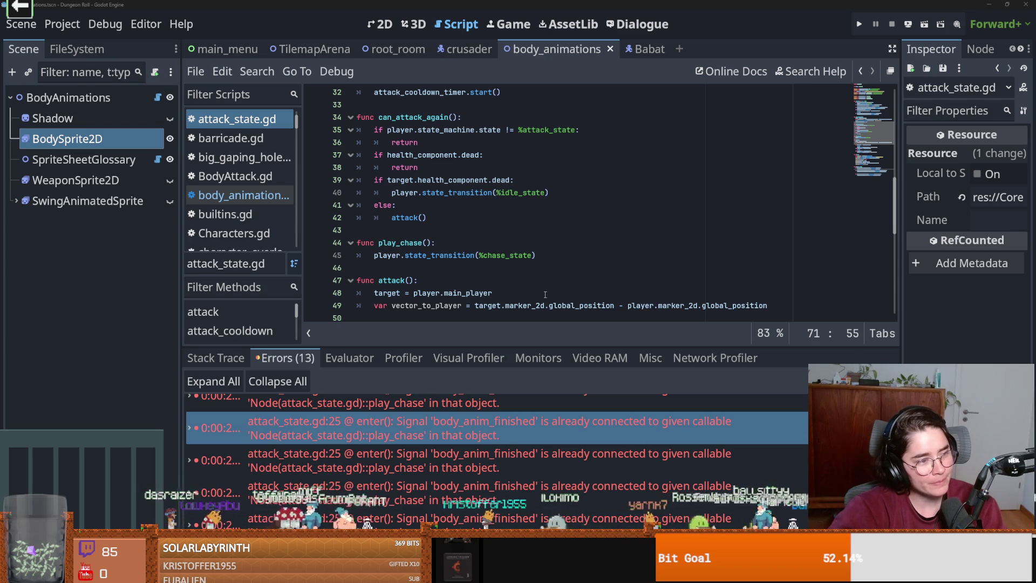
left_click(526, 294)
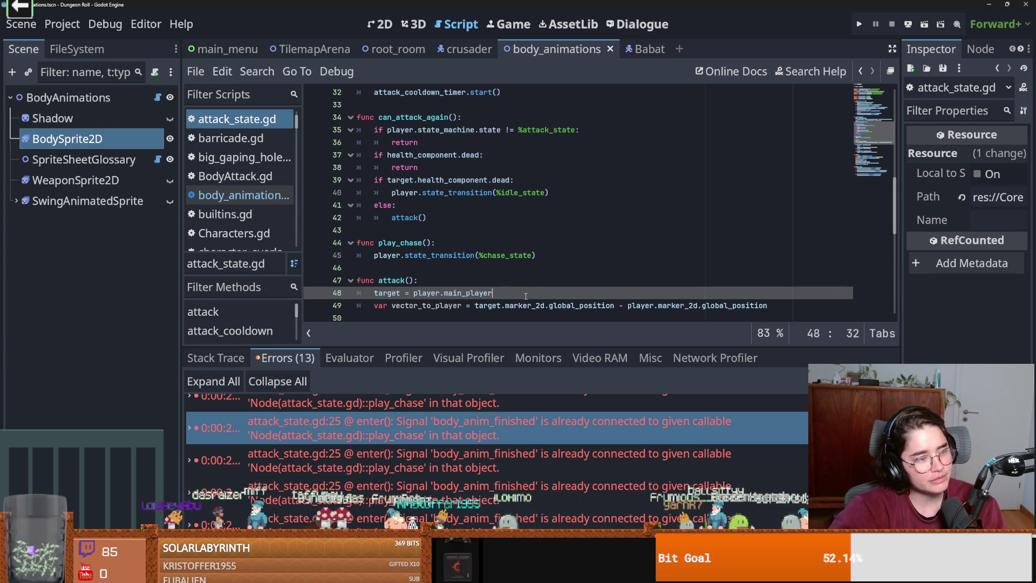
mouse_move(440, 294)
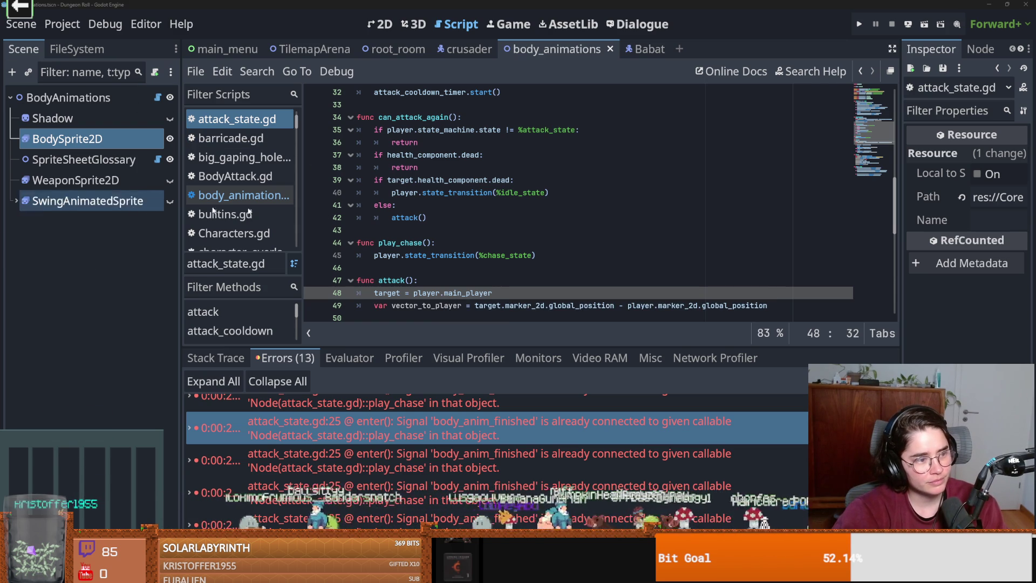
key("Up")
key("Up")
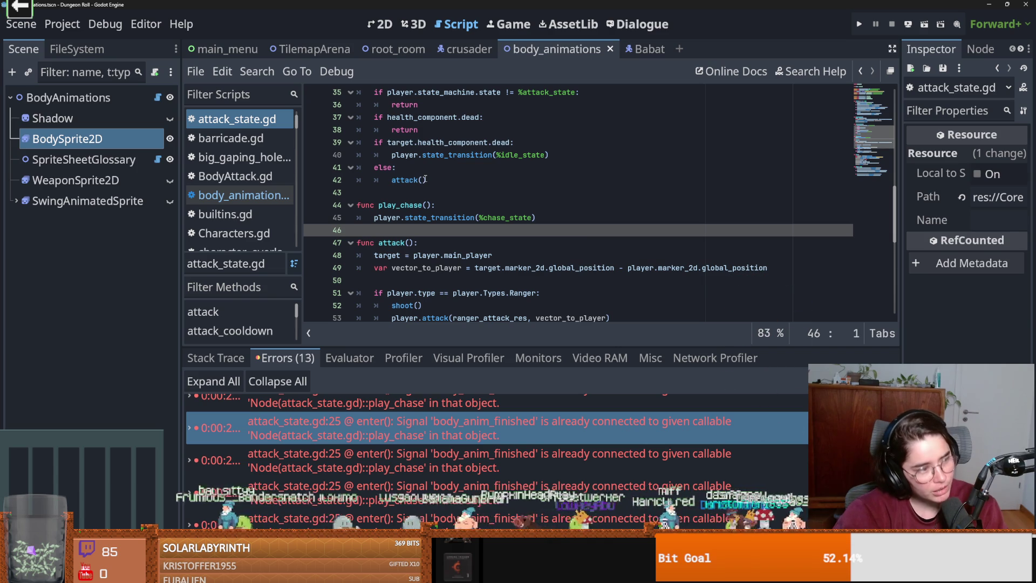
- Review the idle and chase transition lines in attack_state.gd and save the script
scroll(506, 208, "up", 2)
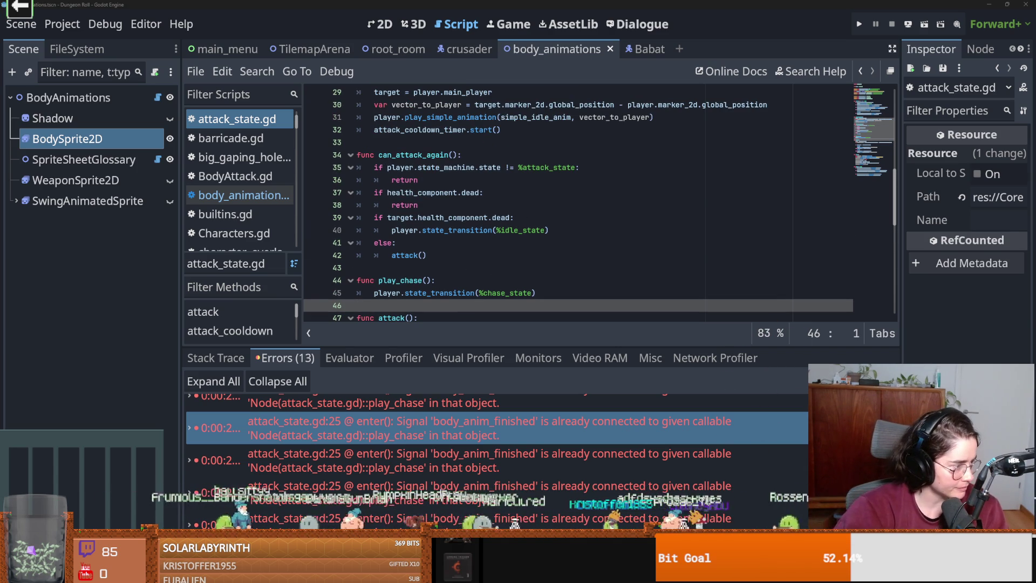
left_click(542, 242)
key("ctrl+s")
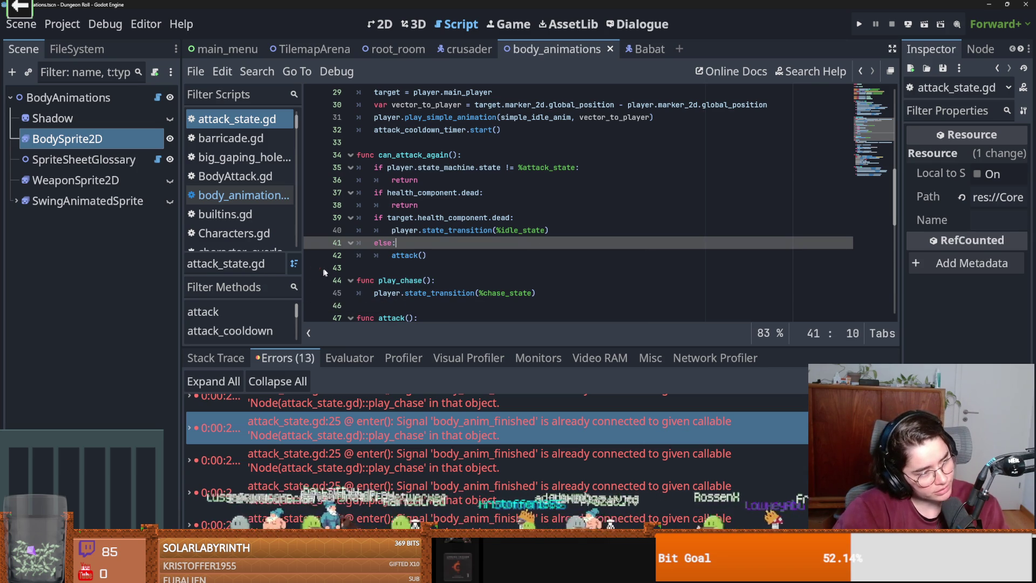
left_click(556, 232)
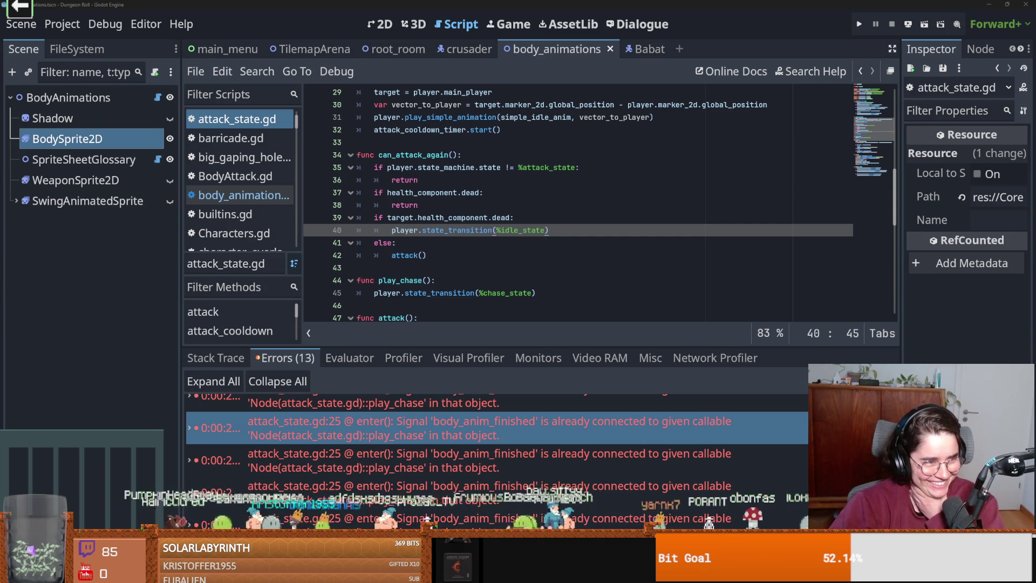
left_click(472, 297)
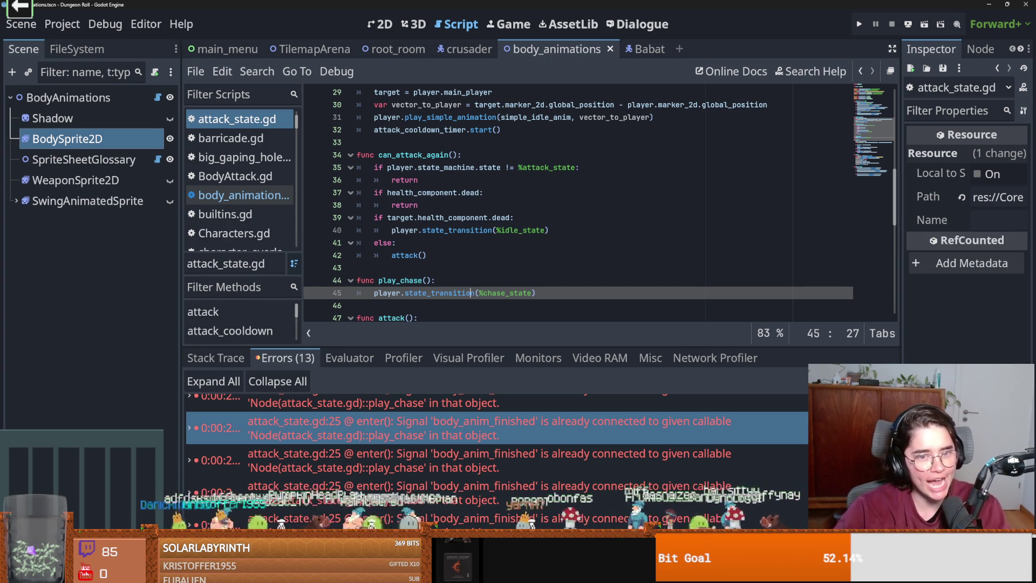
key("Up")
key("Up")
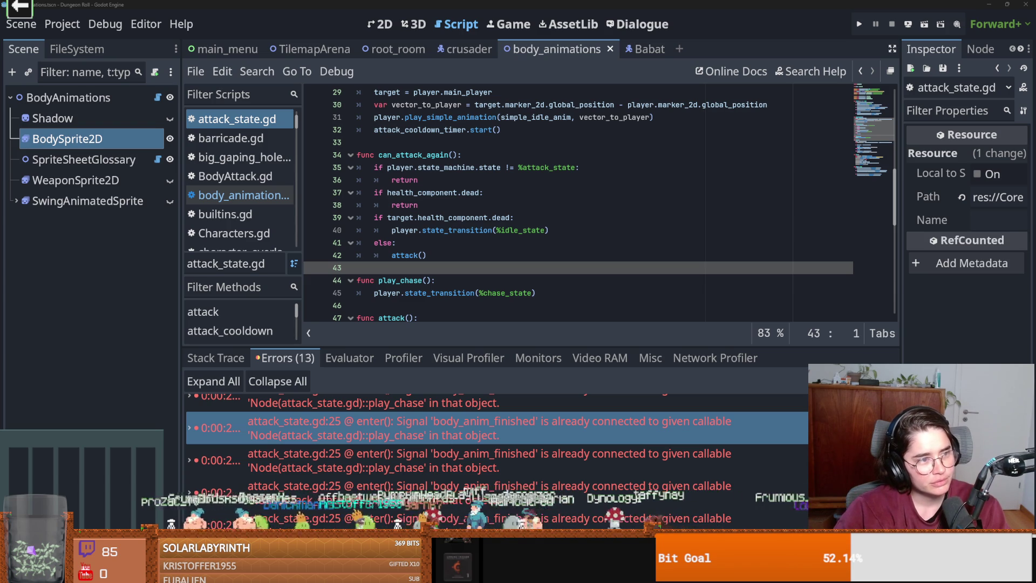
- Check the code above attack() and save the scene and script changes again
scroll(446, 284, "down", 2)
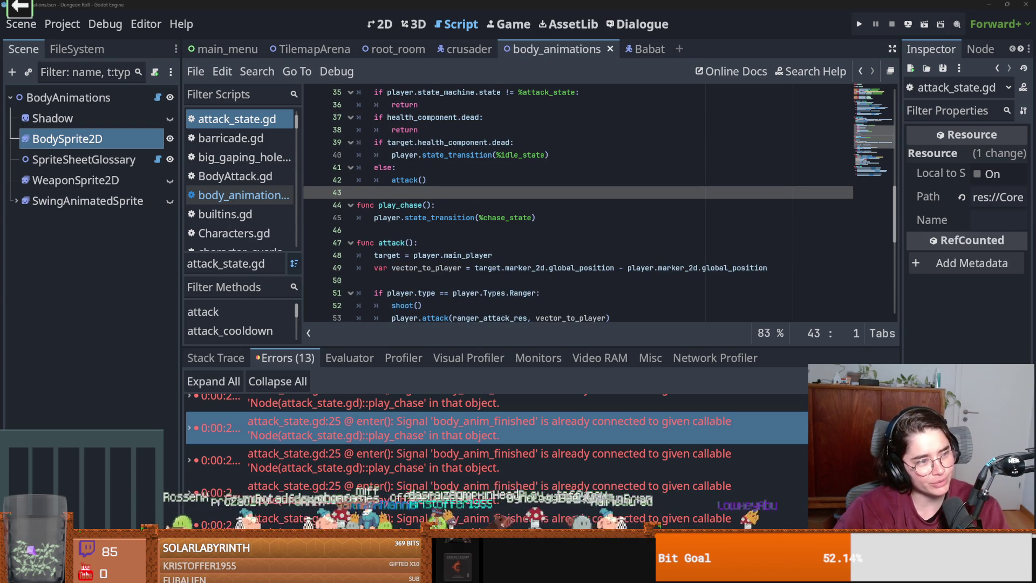
left_click(519, 232)
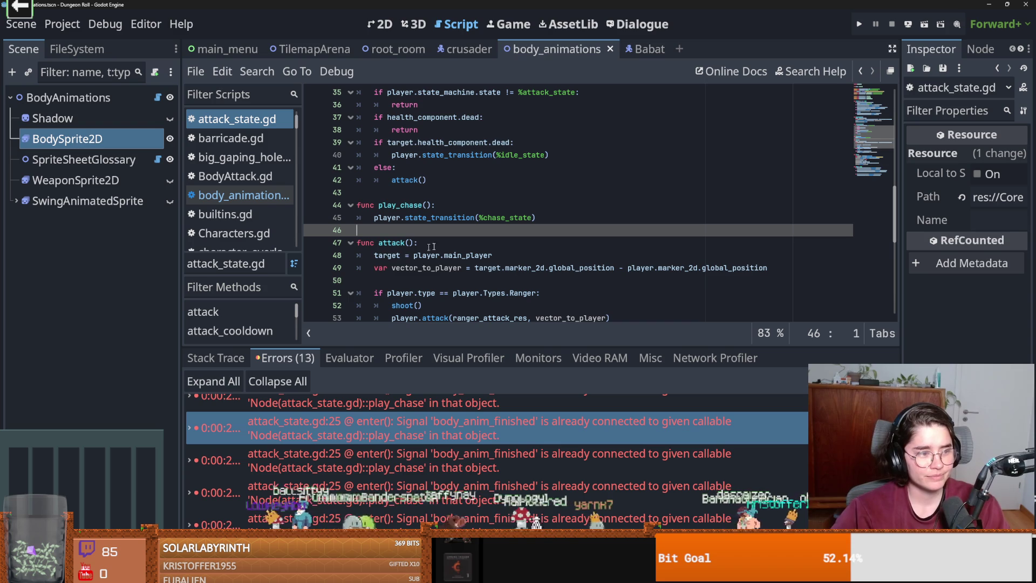
key("ctrl+s")
scroll(528, 232, "up", 2)
scroll(527, 233, "down", 5)
scroll(526, 234, "down", 5)
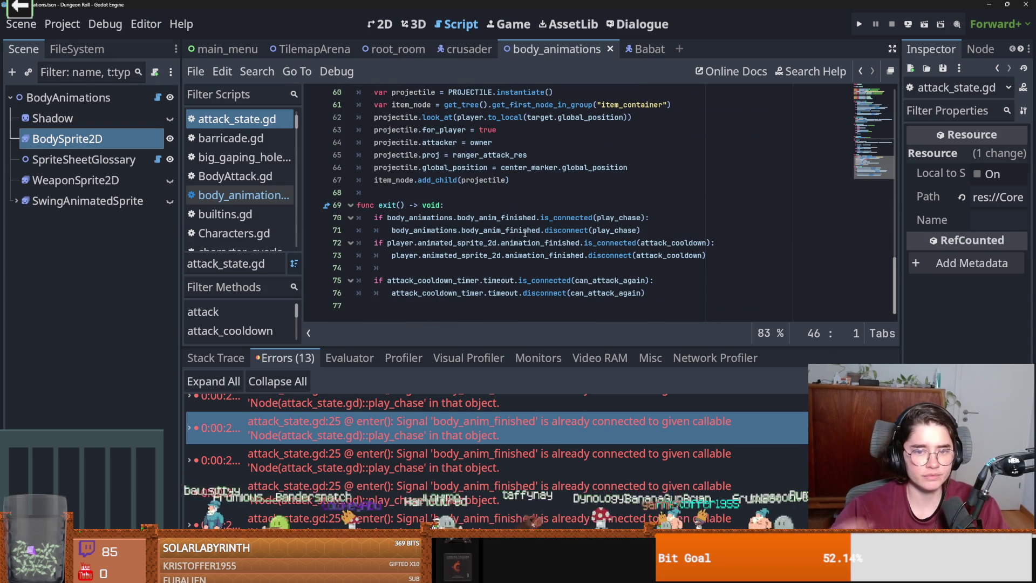
- Run Dungeon Roll, start from the main menu, and choose the Crusader character
left_click(858, 24)
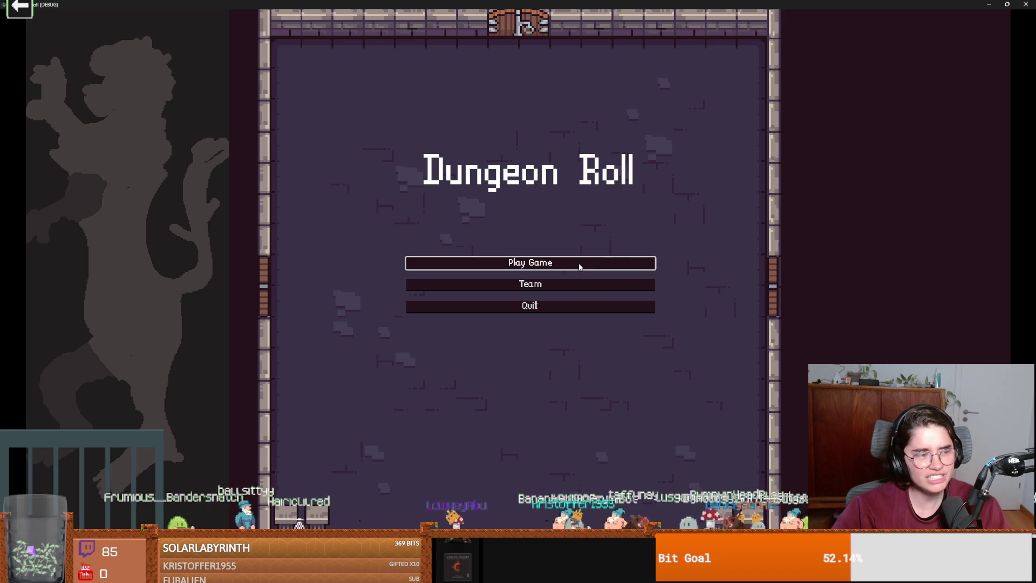
left_click(578, 264)
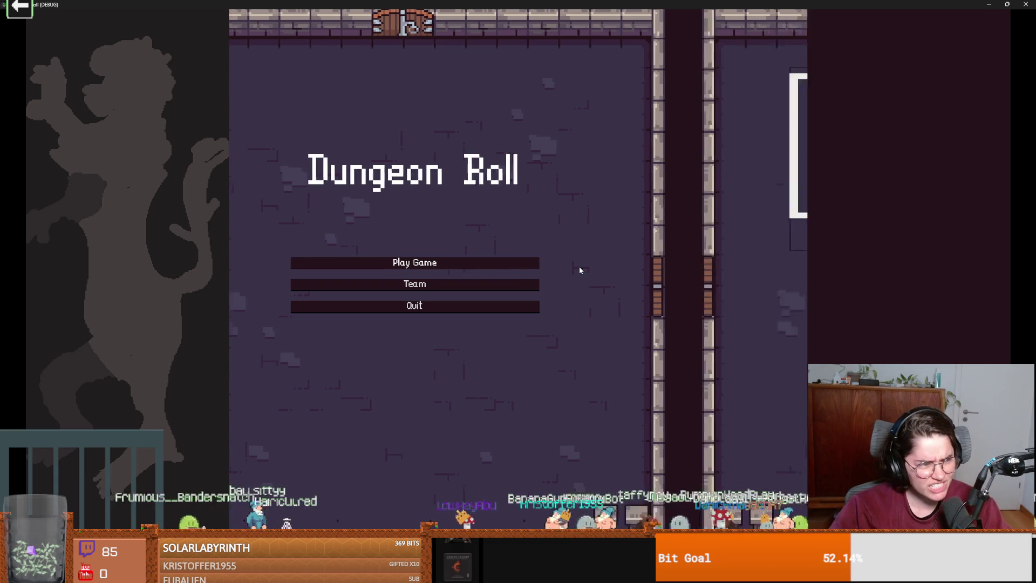
left_click(408, 241)
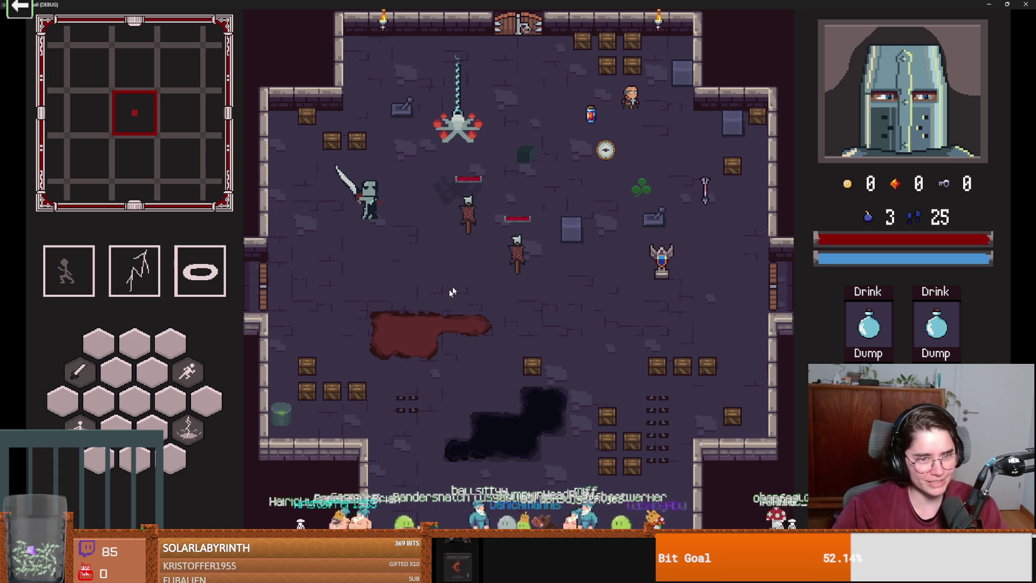
- Walk the knight up to the training dummy, slash at it, then back away down-left
key("s")
key("w")
key("d")
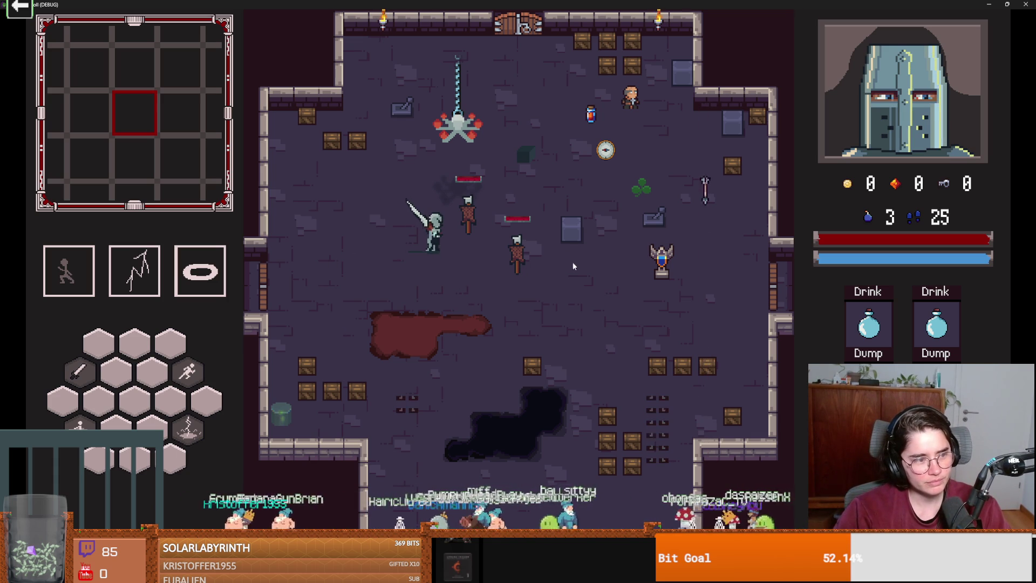
left_click(516, 232)
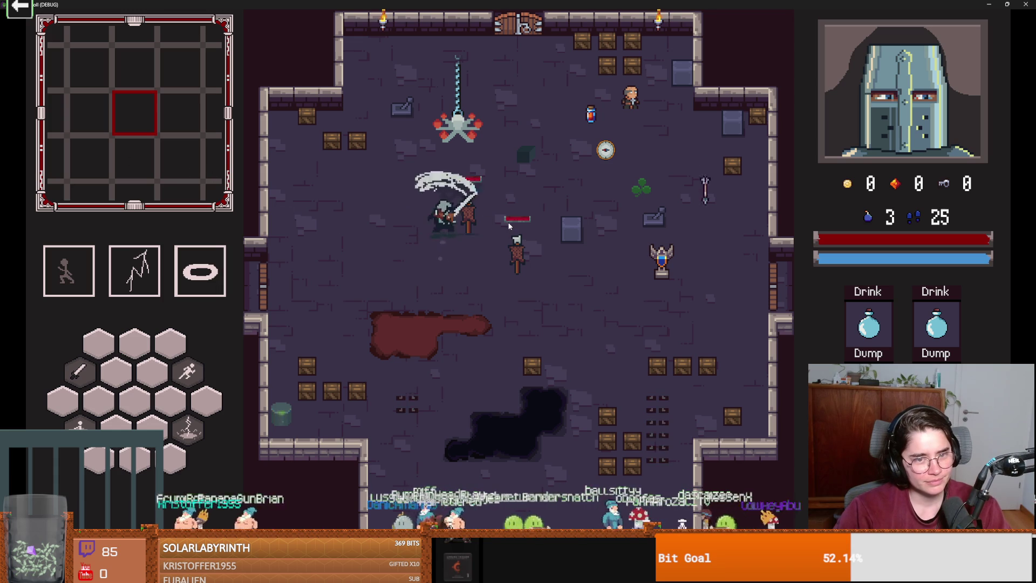
key("a")
key("s")
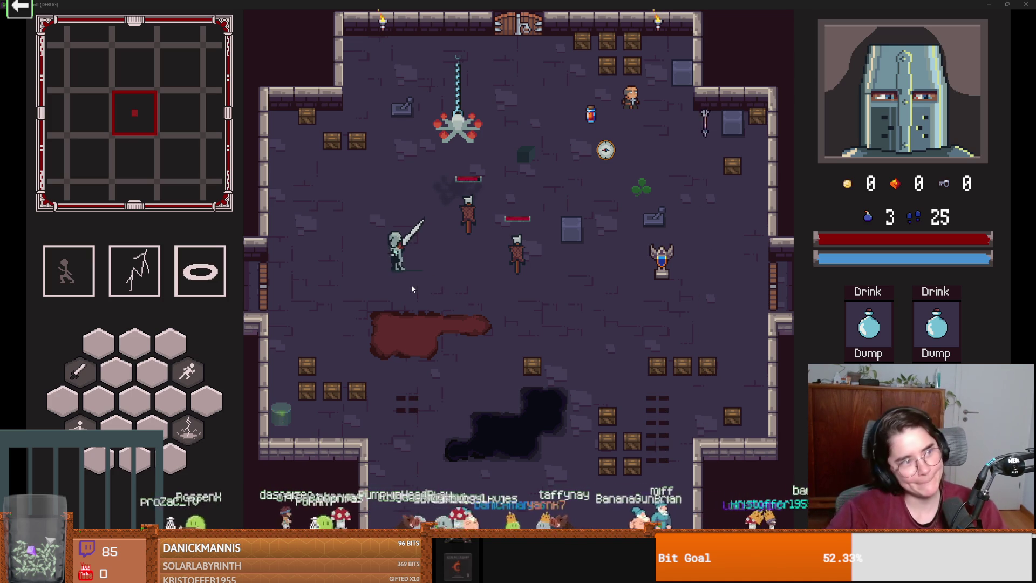
- Dash to the training dummy and strike it repeatedly with the sword until it catches fire
key("space")
key("w")
left_click(565, 266)
left_click(565, 266)
key("a")
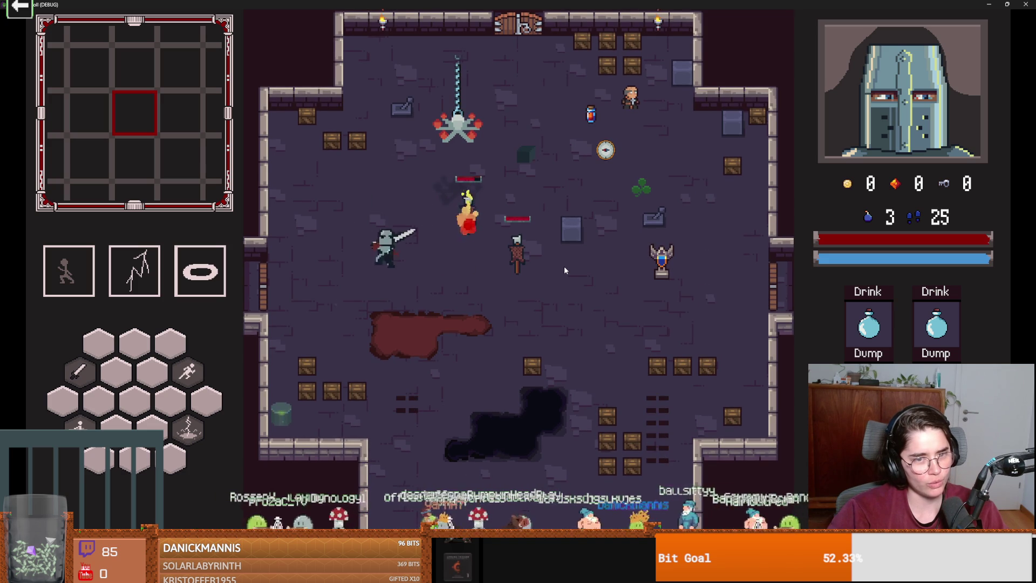
key("d")
left_click(562, 267)
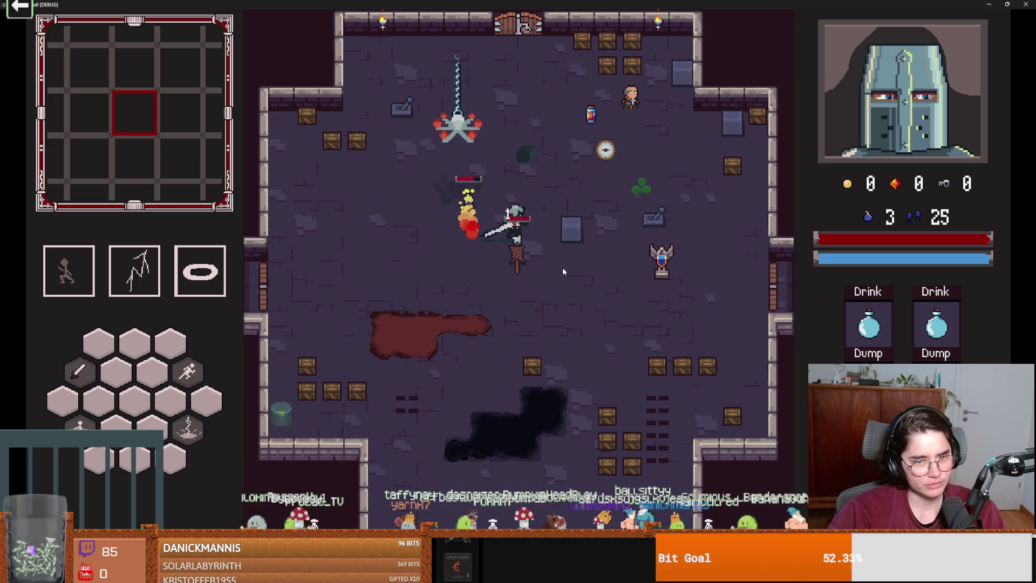
left_click(515, 297)
- Walk the knight around toward the blood pool and dash right past the burning dummy
key("a")
key("d")
key("w")
key("d")
key("s")
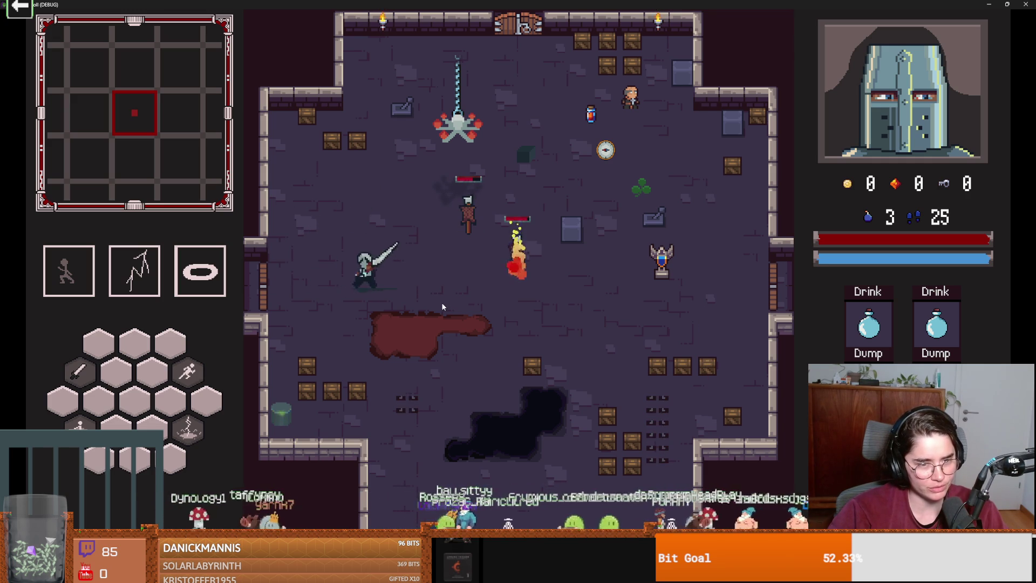
key("d")
key("space")
key("s")
- Dash the knight downward, then up-left toward the left wall
key("d")
key("s")
key("space")
key("w")
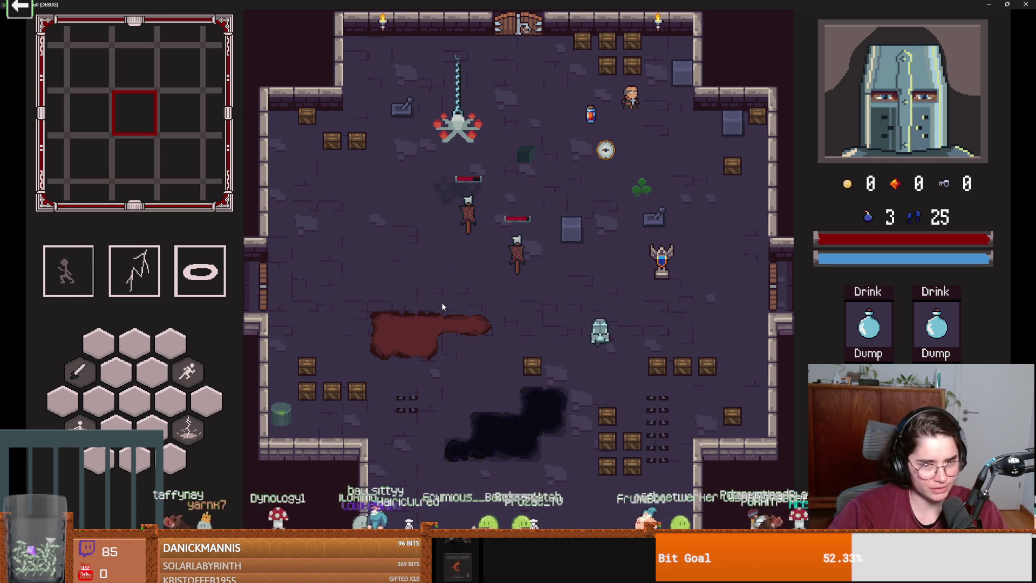
key("a")
key("w")
key("space")
key("space")
- Move the knight around, cast the lightning skill beside it, and turn to face the dummies
key("w")
key("s")
key("d")
key("a")
key("d")
right_click(403, 272)
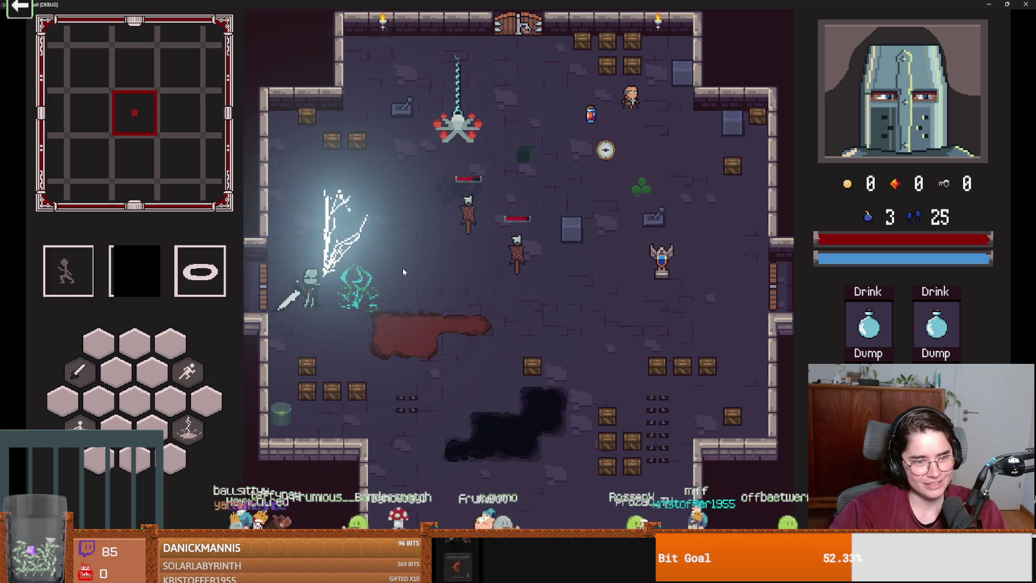
key("d")
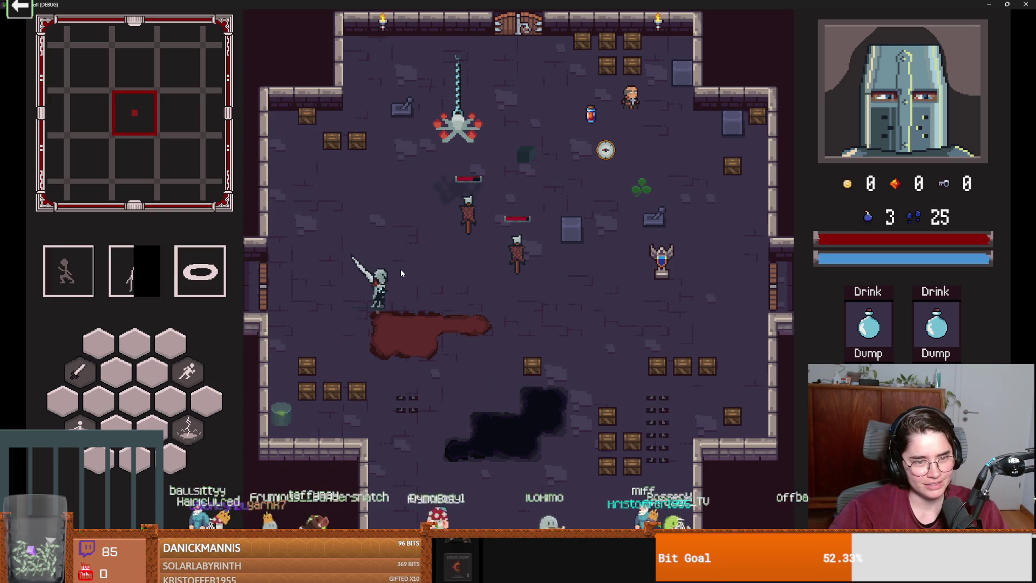
key("a")
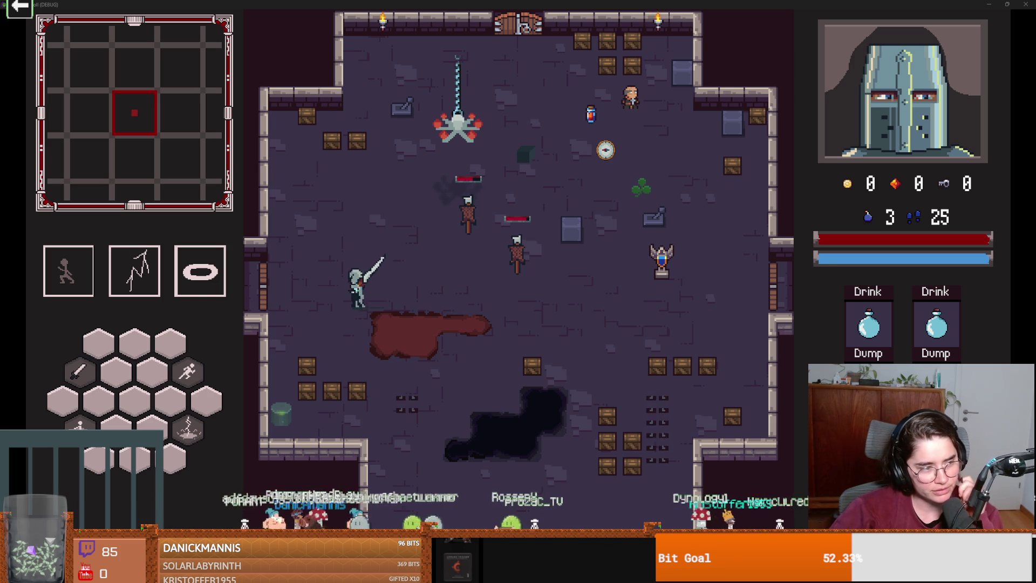
key("space")
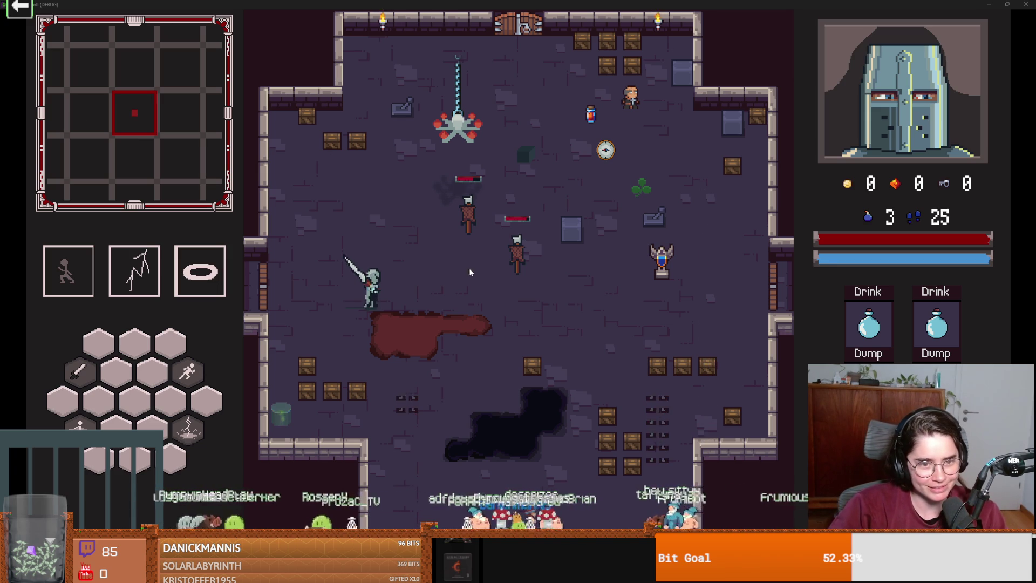
key("alt+Tab")
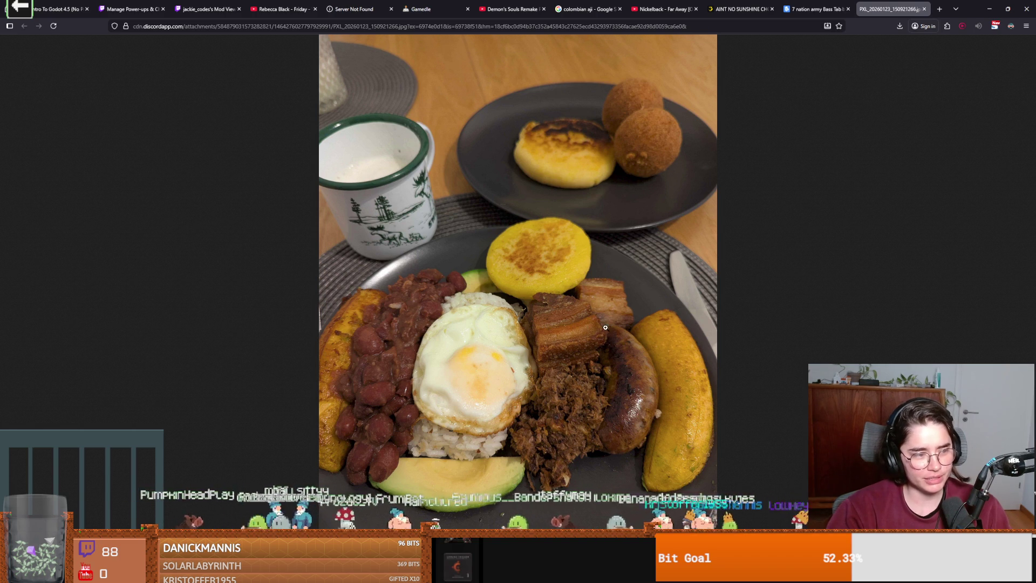
key("alt+Tab")
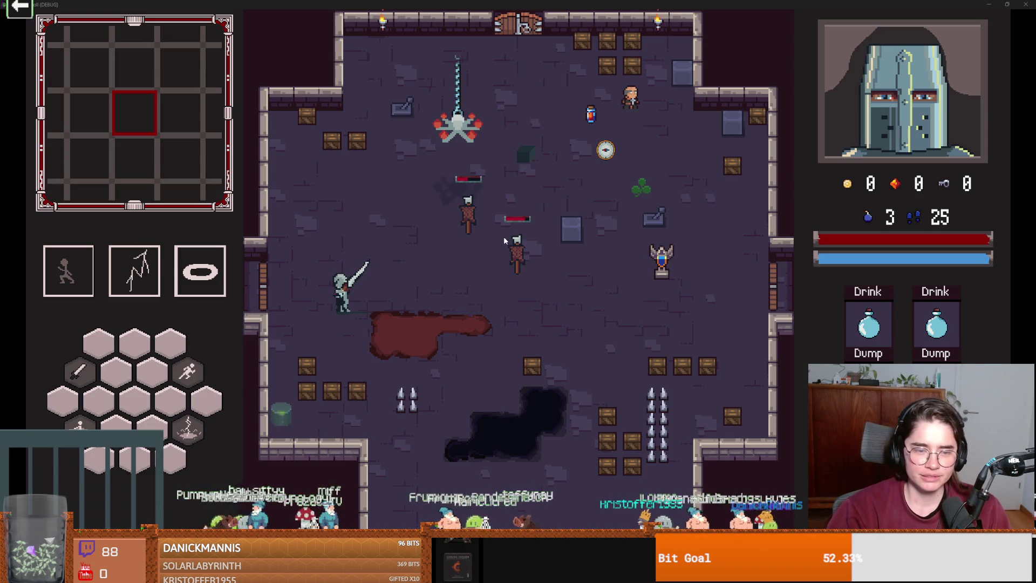
- Swing the sword right and left, then walk over the potion, clock and clover to collect them
left_click(448, 265)
left_click(388, 259)
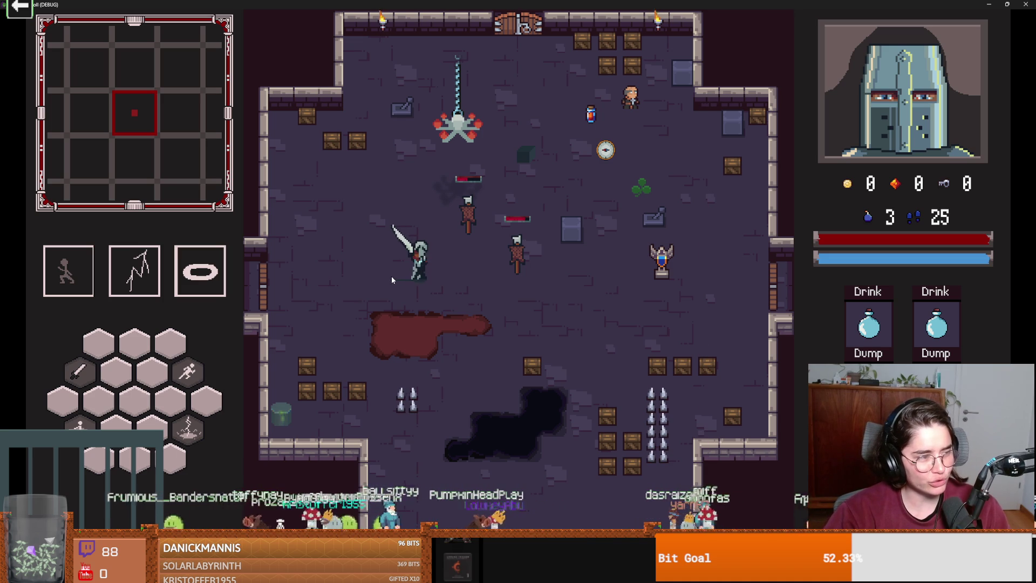
key("a")
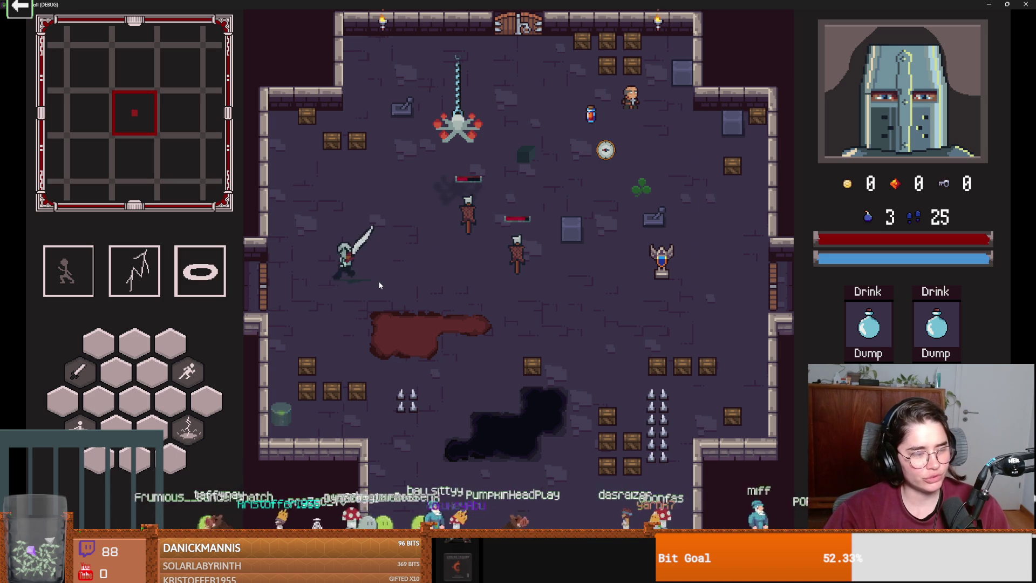
key("d")
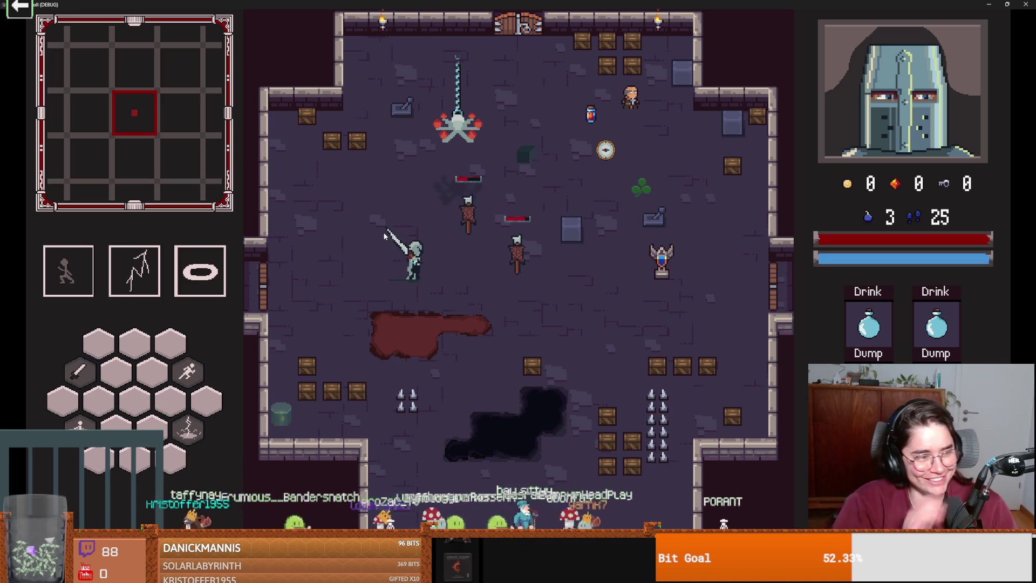
key("w+d")
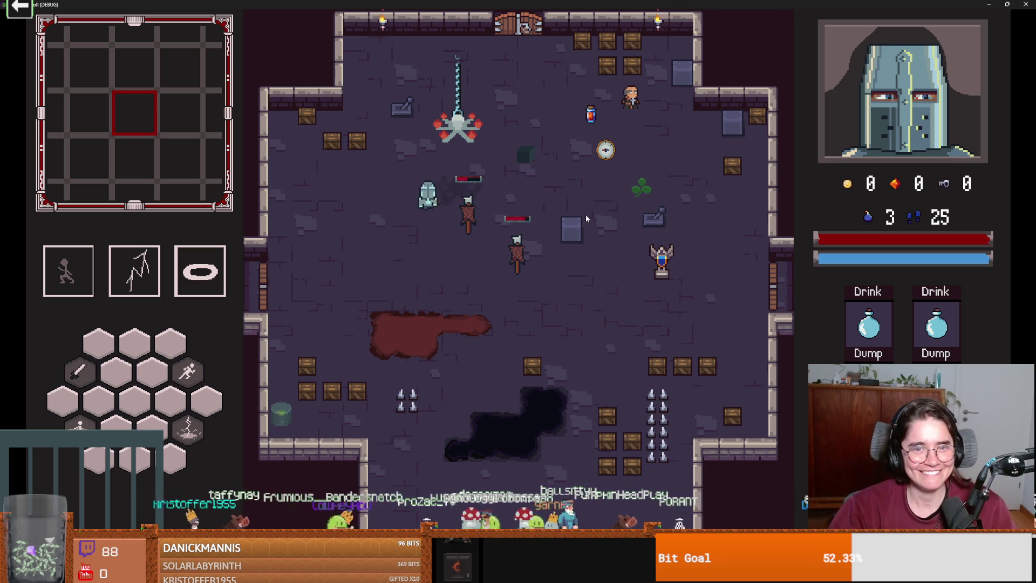
key("w")
key("s+d")
key("w")
key("s")
key("a")
key("a")
- Dash the knight left, then switch to the browser and view the food photo full size
key("space")
key("s")
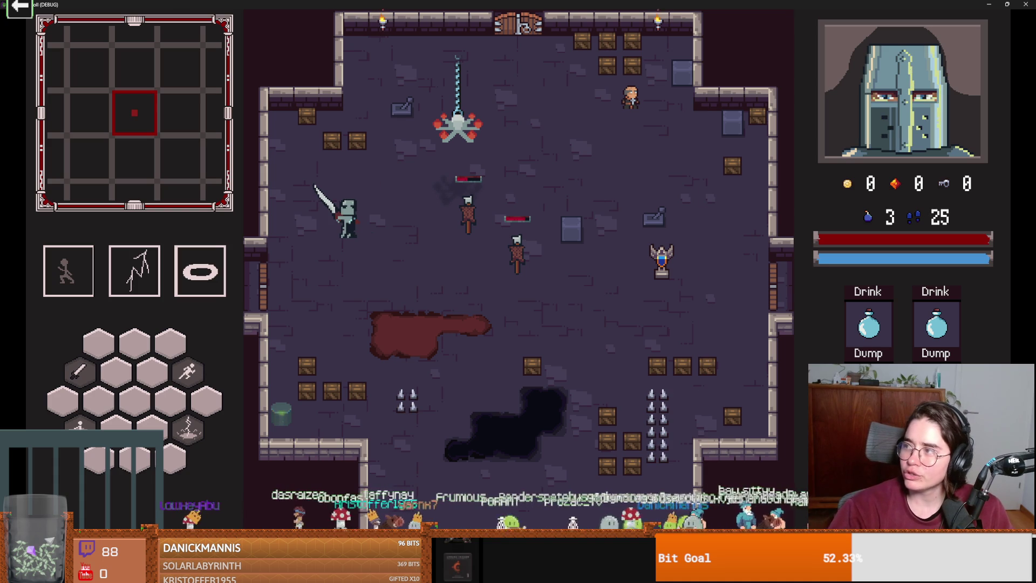
key("alt+Tab")
left_click(573, 331)
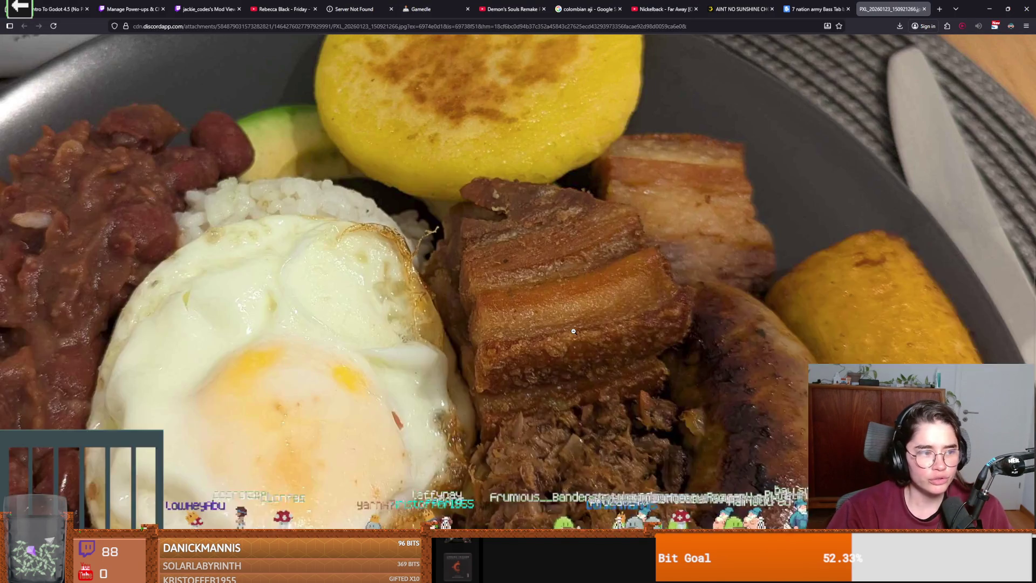
- Zoom the food photo out to fit and back in, then return to the Dungeon Roll game
left_click(573, 331)
left_click(545, 274)
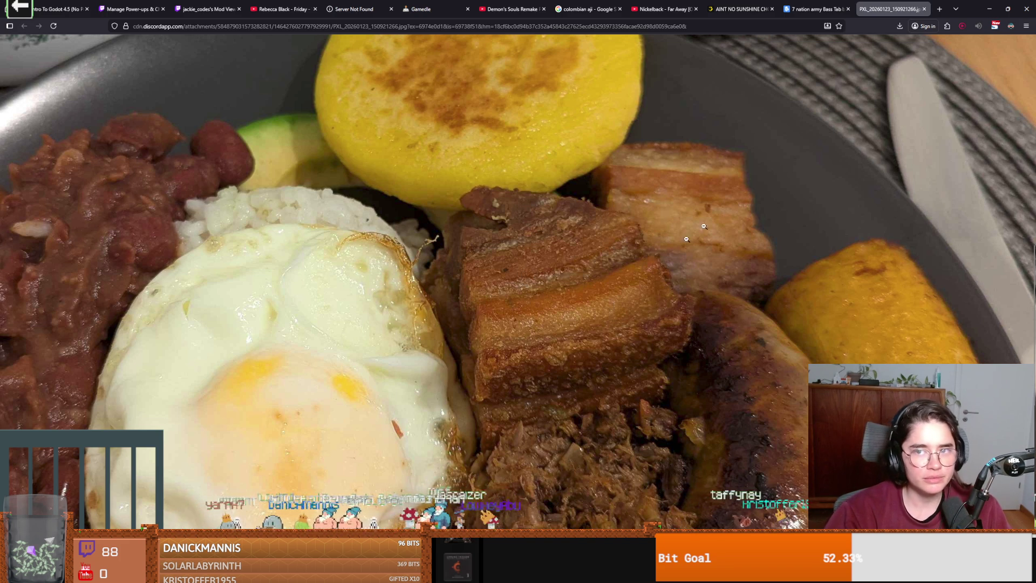
key("alt+Tab")
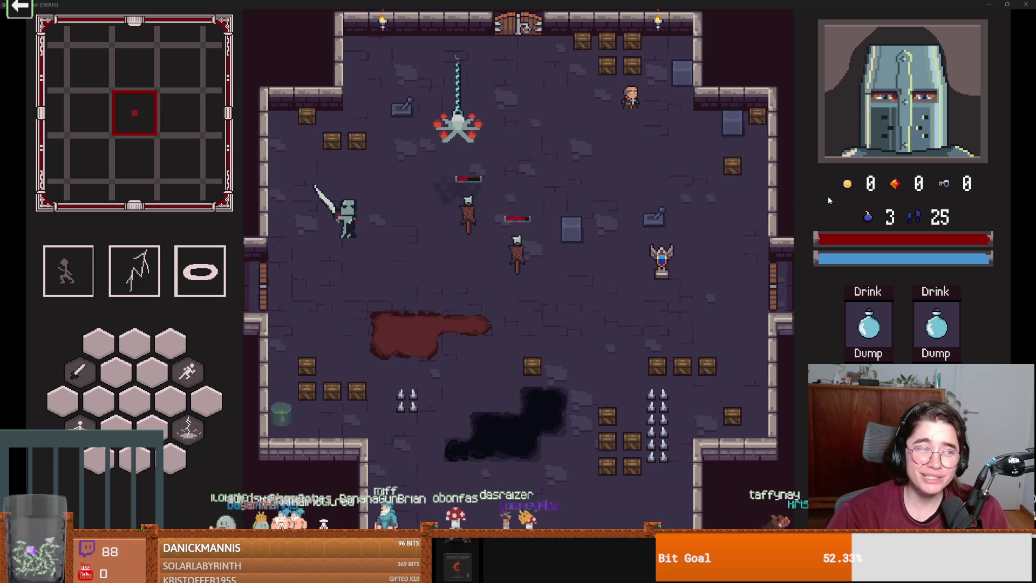
- Strike the training dummy, walk to the exit, and choose the default room with the ghoul
key("d")
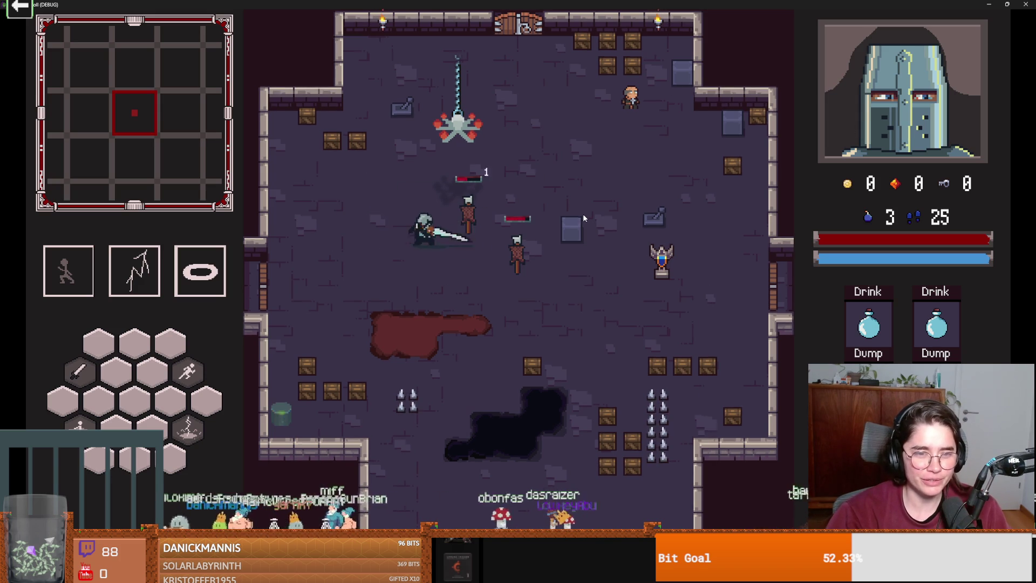
left_click(572, 184)
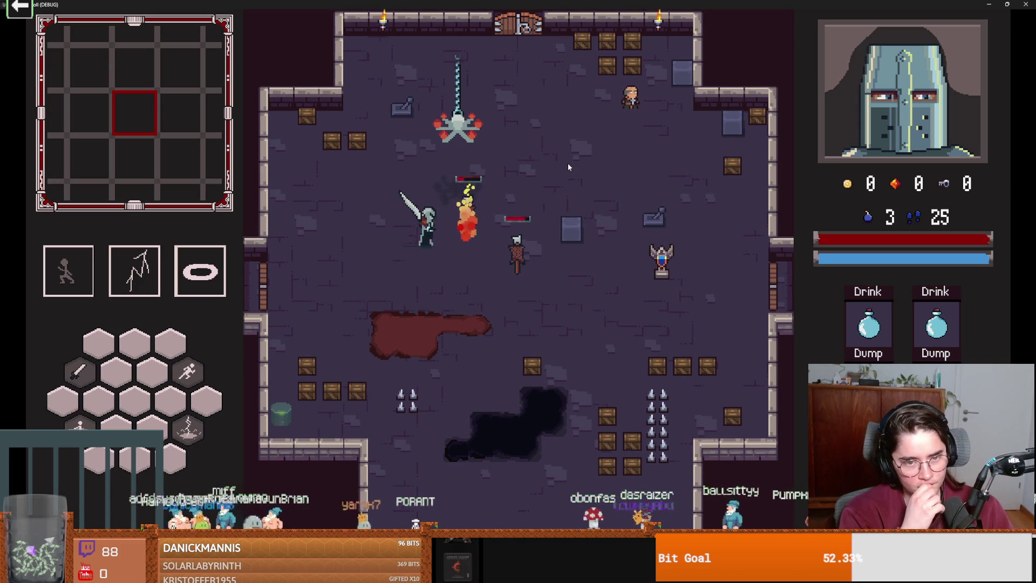
key("a")
key("s")
key("F1")
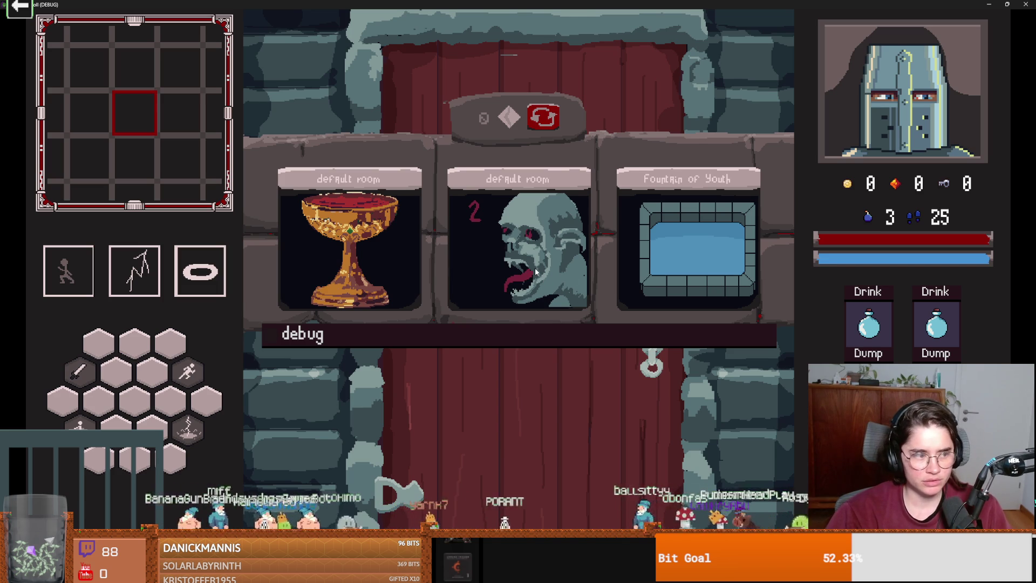
left_click(536, 268)
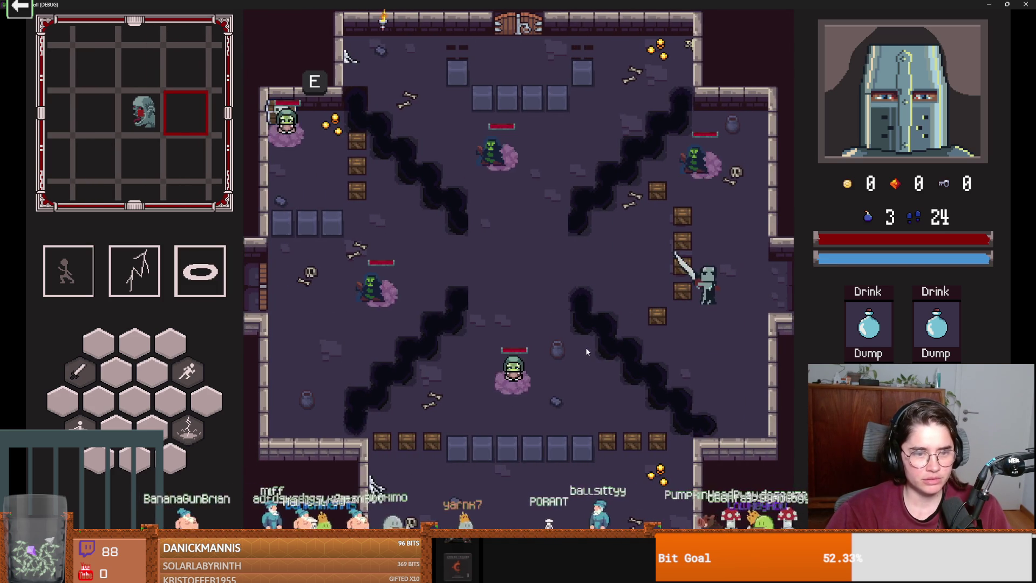
key("Escape")
key("Escape")
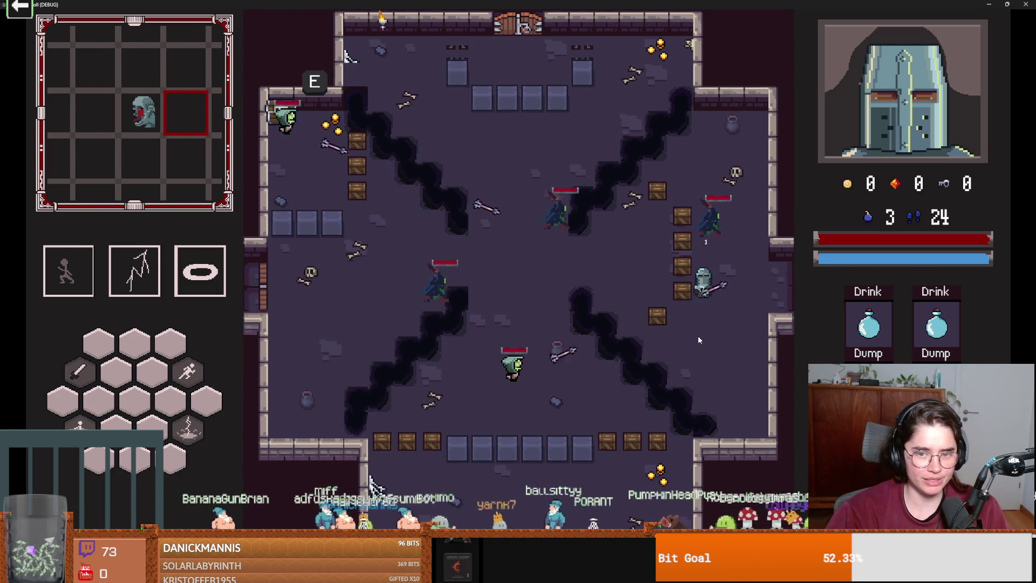
- Fight the goblins, dashing in and out and slashing at the goblin caster
key("s")
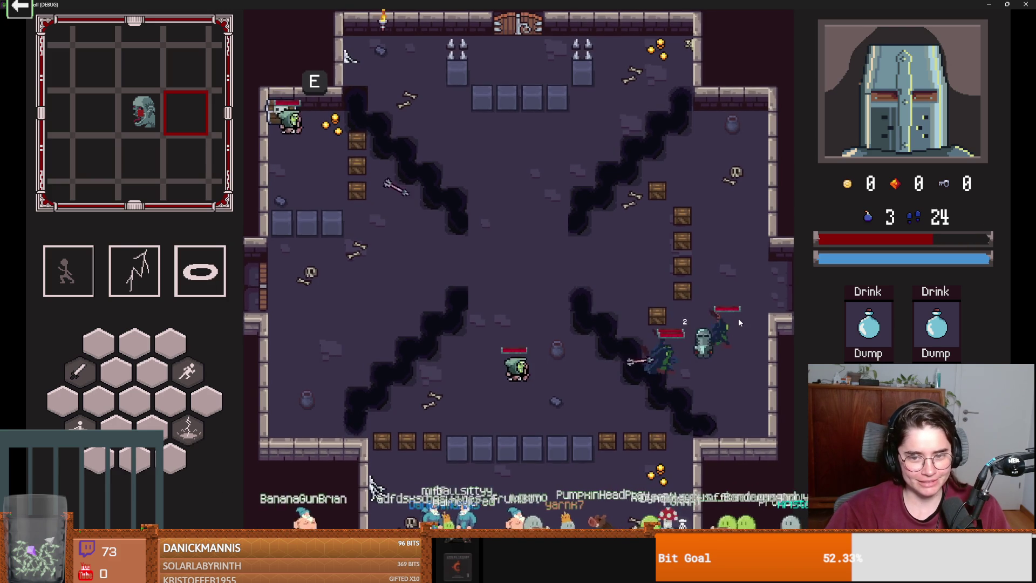
key("w")
key("space")
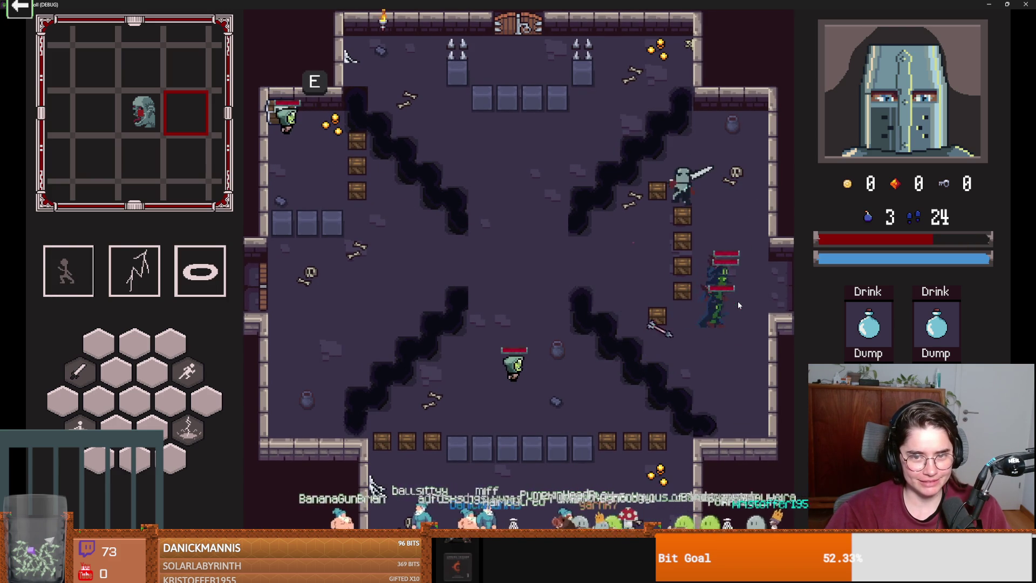
left_click(718, 286)
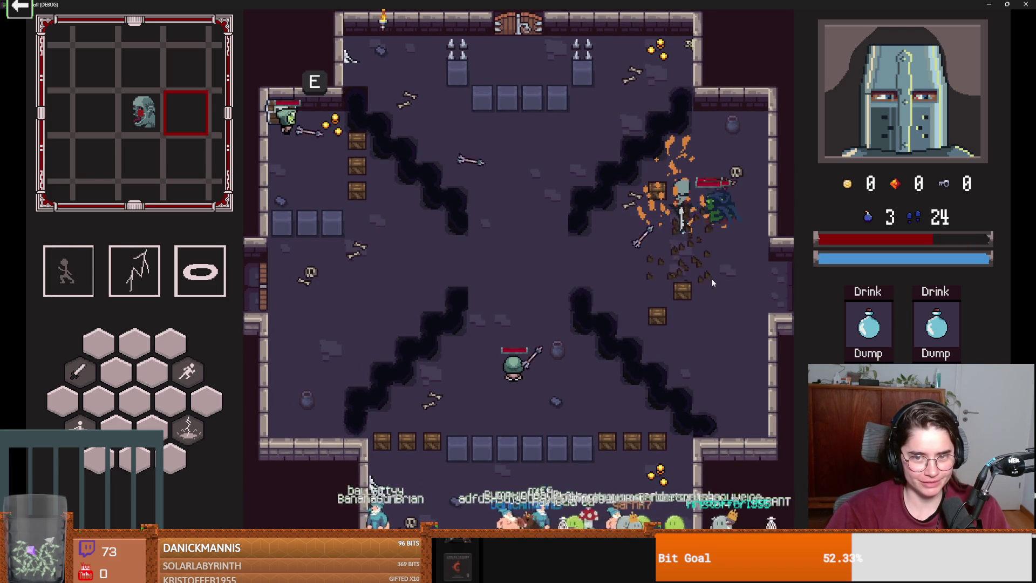
key("space")
key("space")
left_click(564, 355)
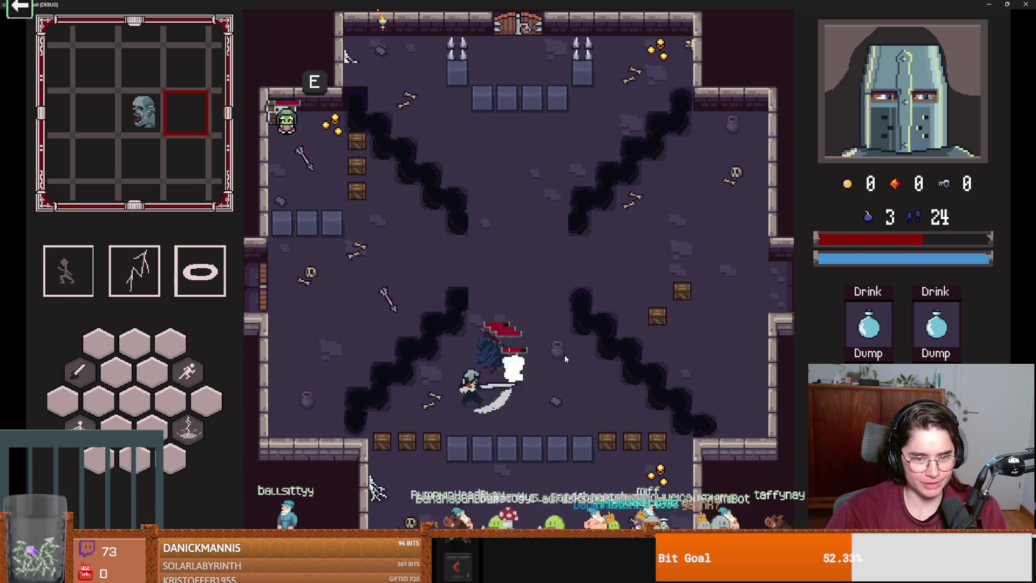
left_click(558, 350)
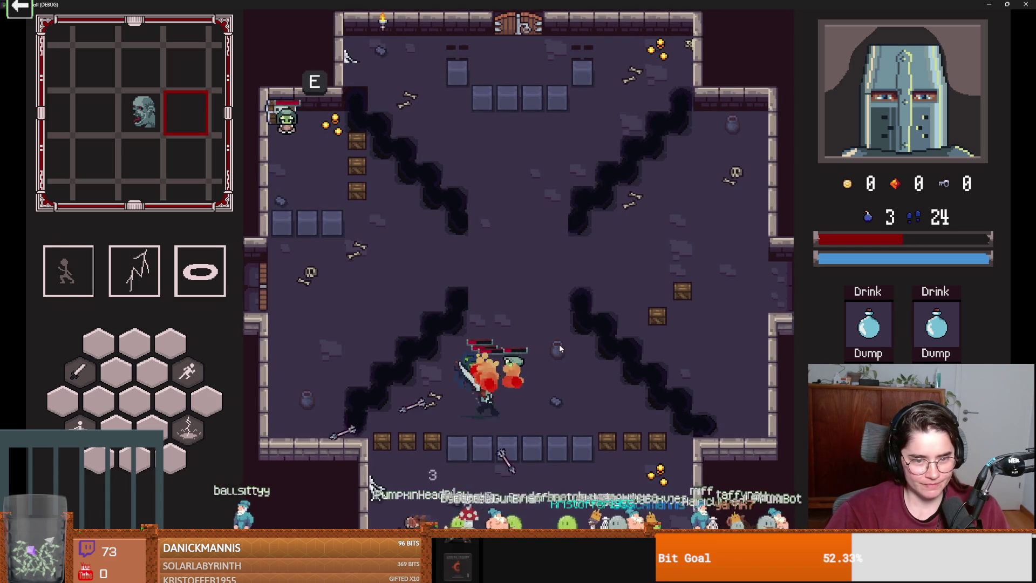
- Dash around the burning goblin to reposition, then pause and quit back to the editor
key("space")
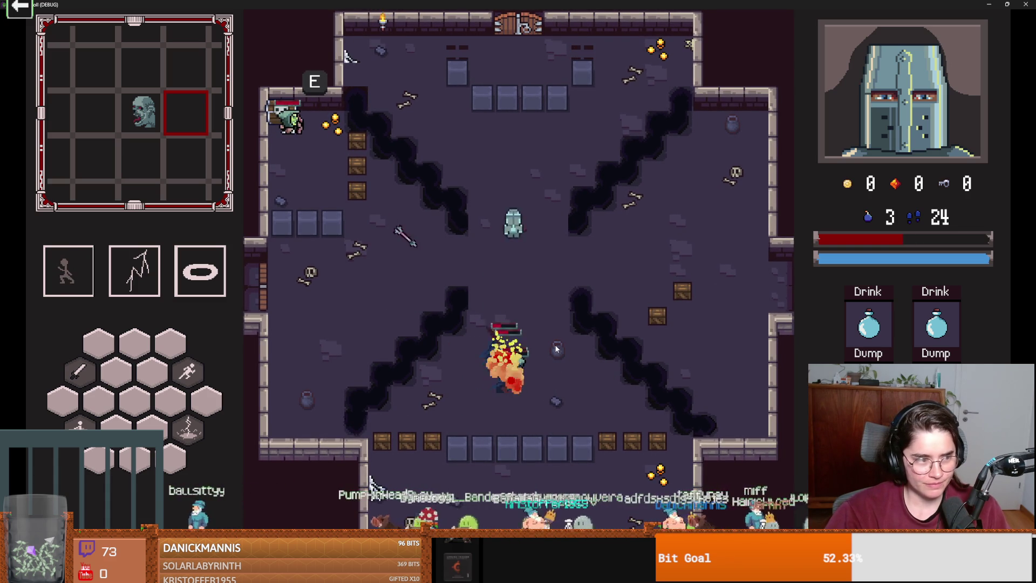
key("w")
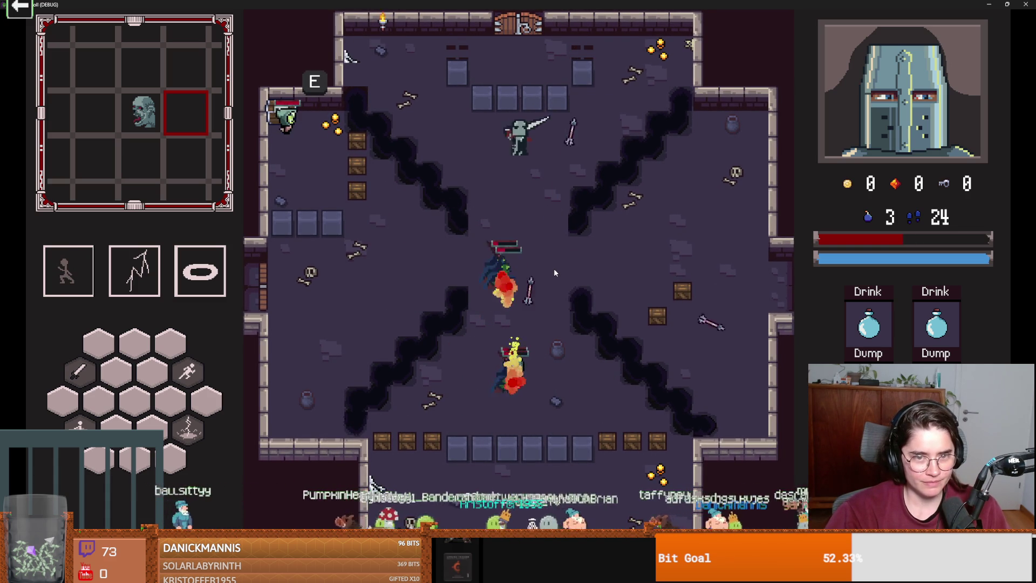
key("space")
key("a")
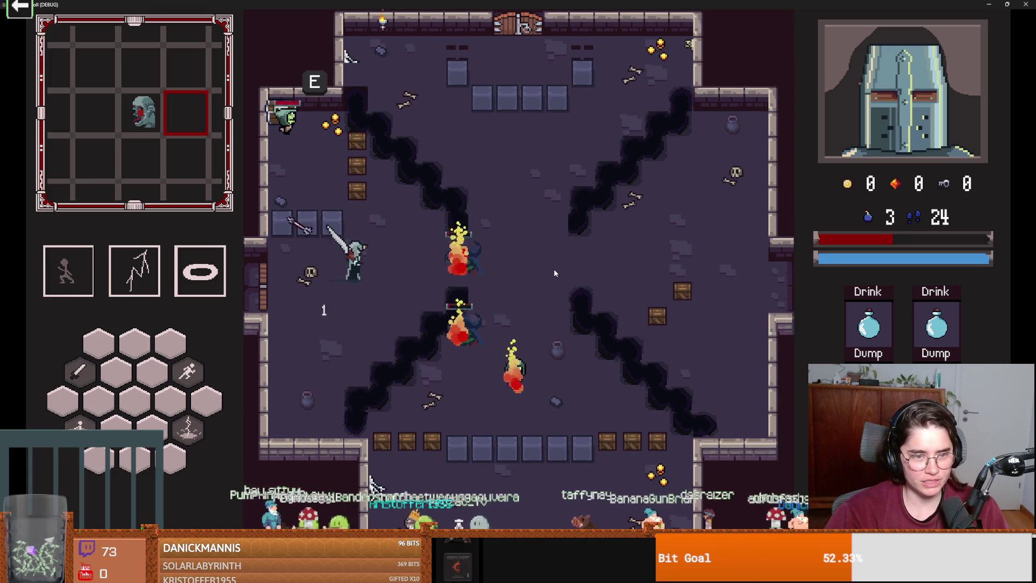
key("Escape")
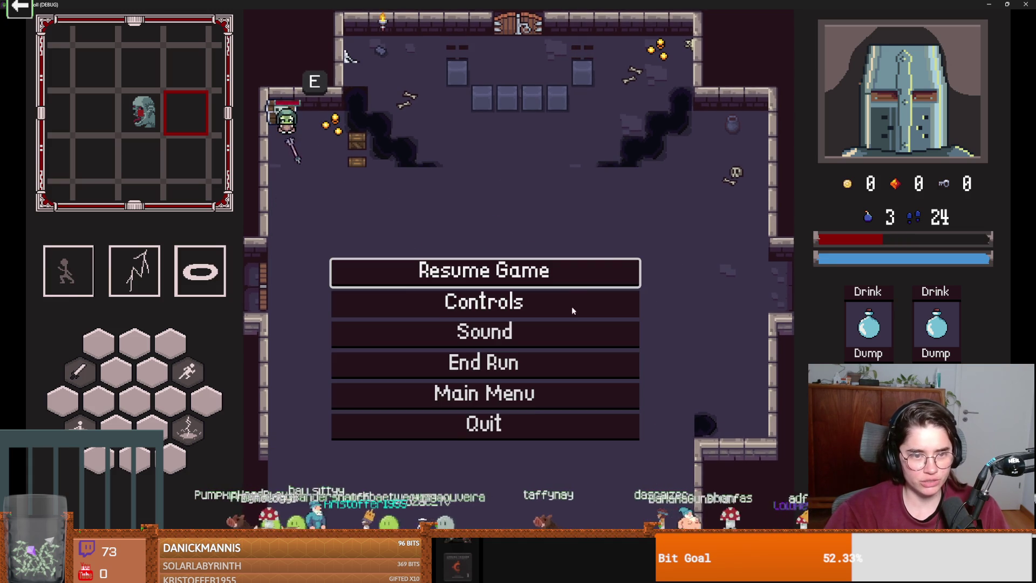
left_click(545, 423)
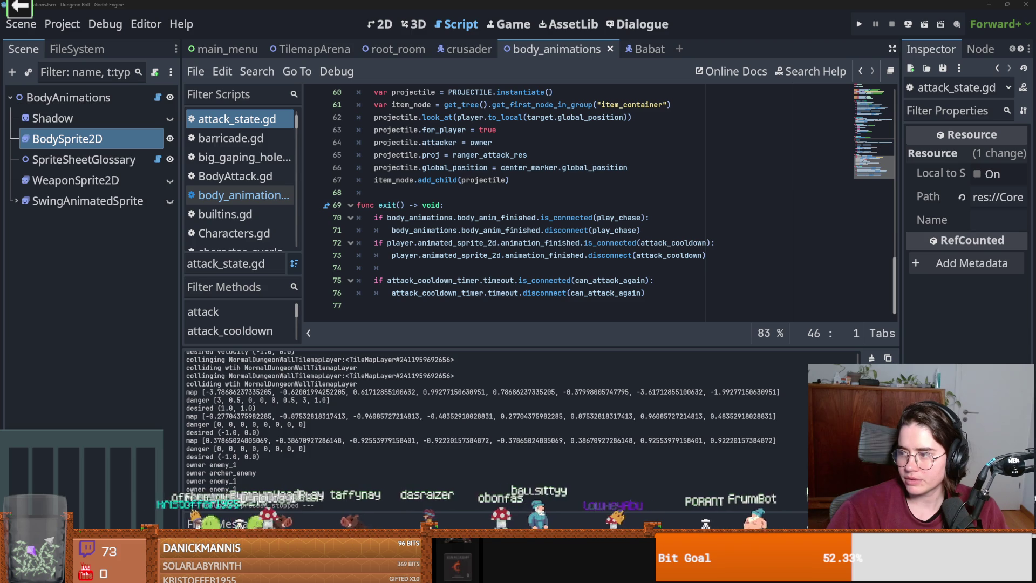
- Switch from Godot over to the browser window
key("alt+Tab")
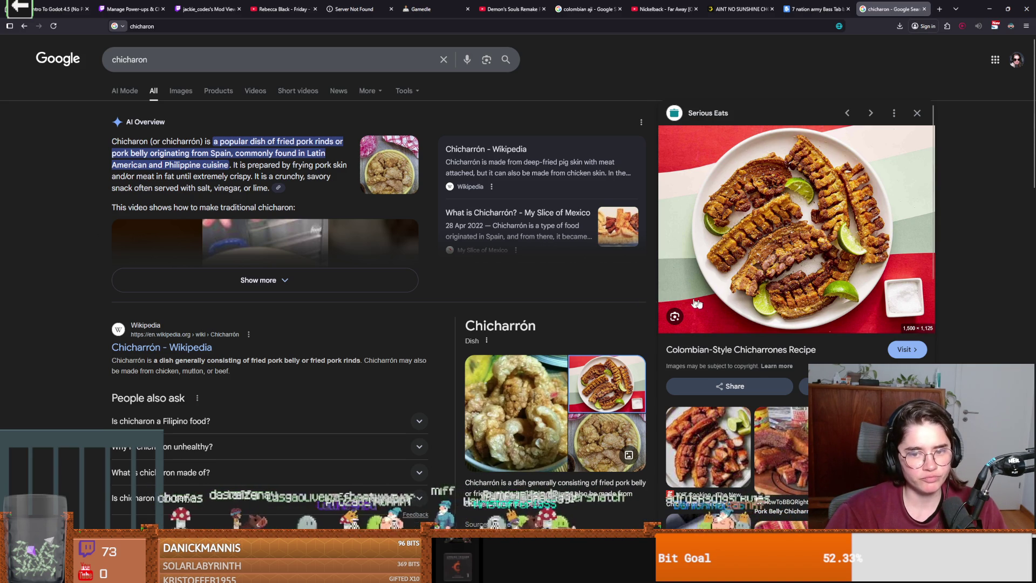
- Scroll through the chicharon search results and recipe image preview
scroll(757, 337, "down", 1)
scroll(758, 338, "down", 5)
scroll(758, 338, "up", 3)
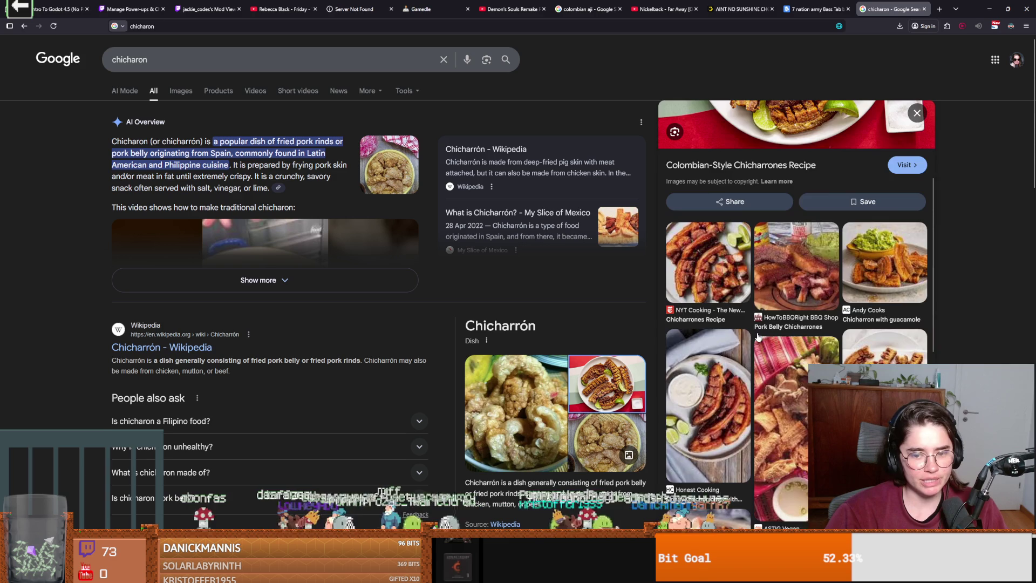
scroll(757, 337, "up", 3)
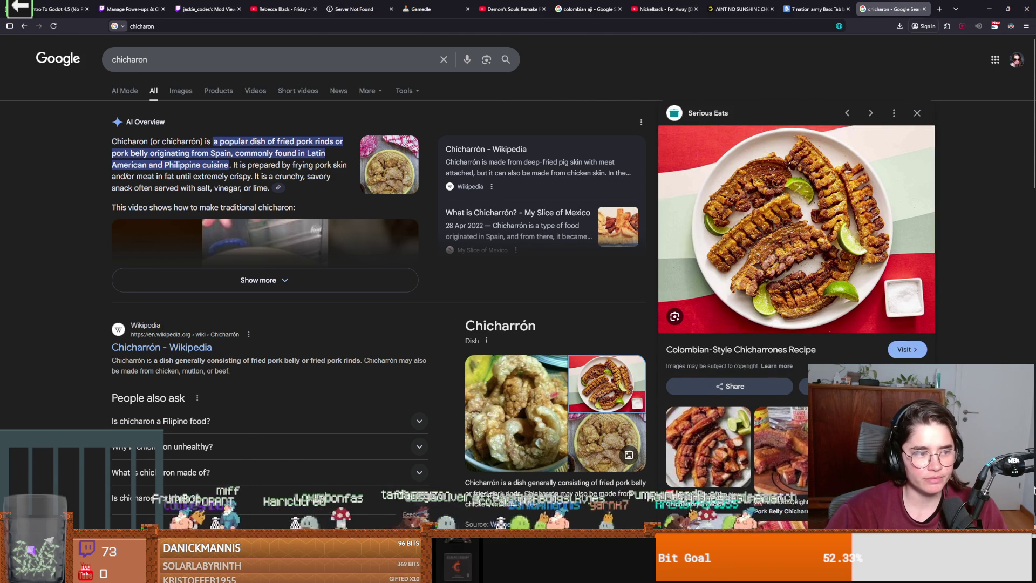
- Back in Godot, place the cursor on line 71's disconnect call and save with Ctrl+S
left_click(989, 8)
left_click(574, 230)
scroll(574, 232, "up", 2)
key("ctrl+s")
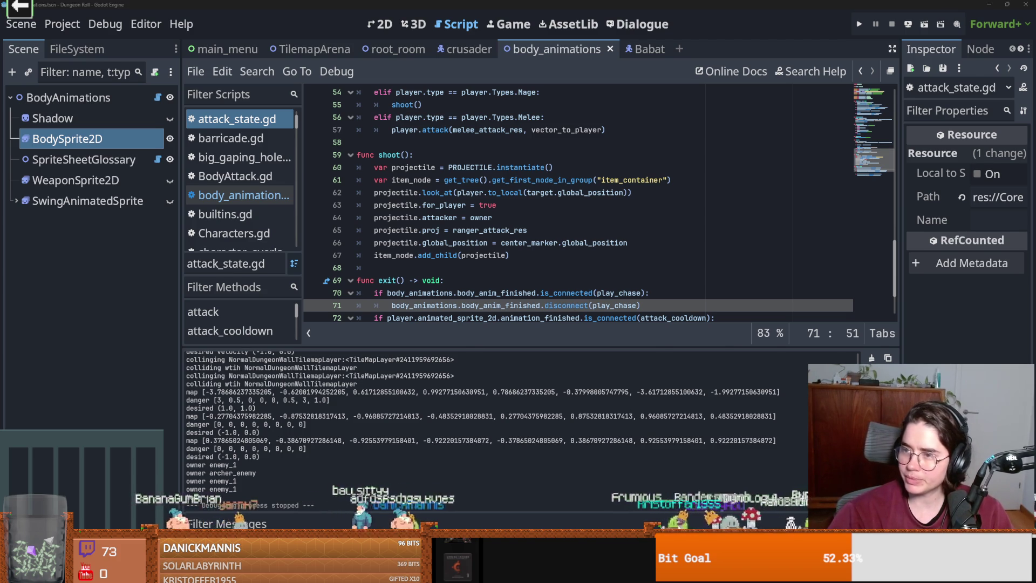
key("alt+Tab")
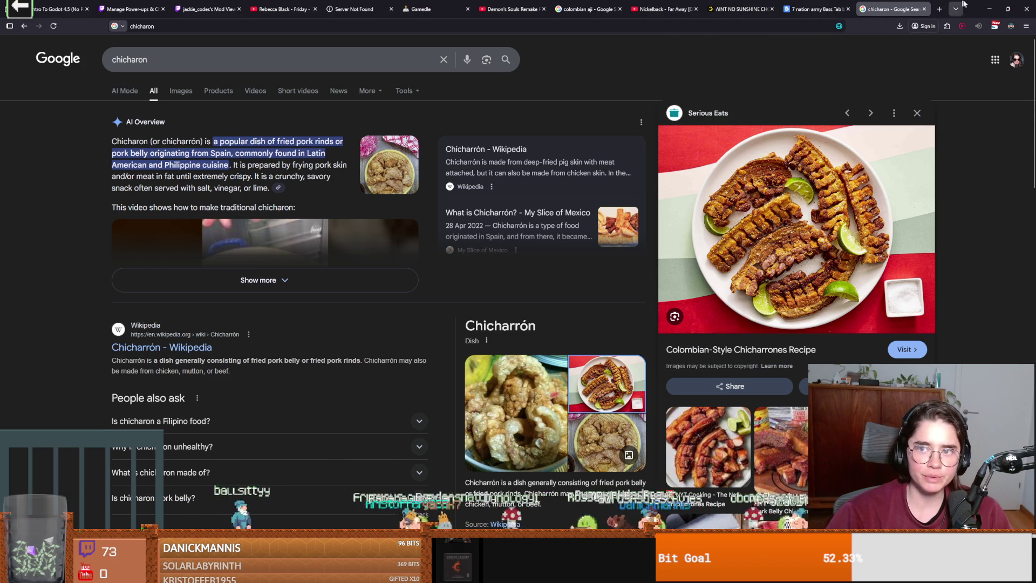
key("alt+Tab")
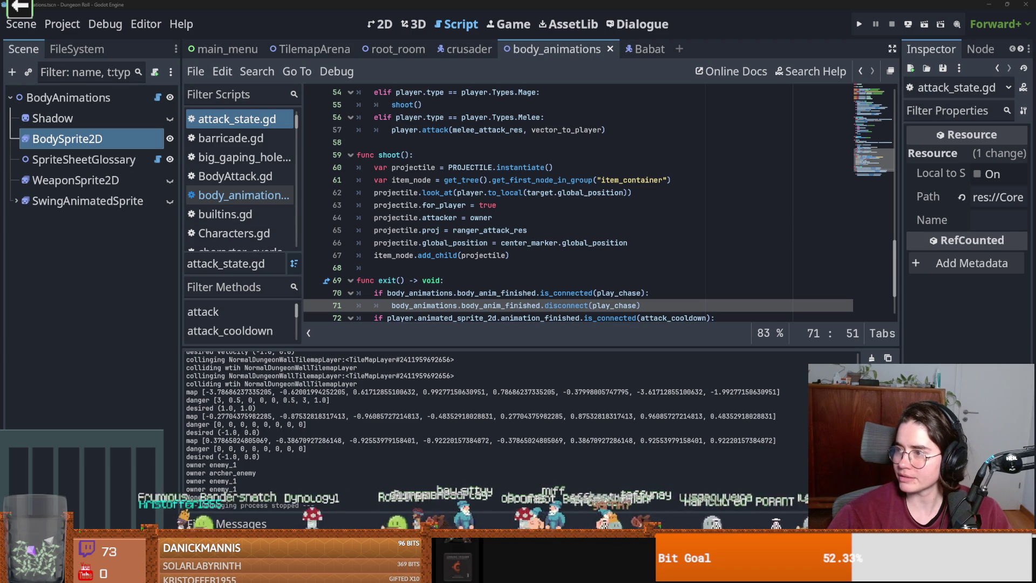
key("alt+Tab")
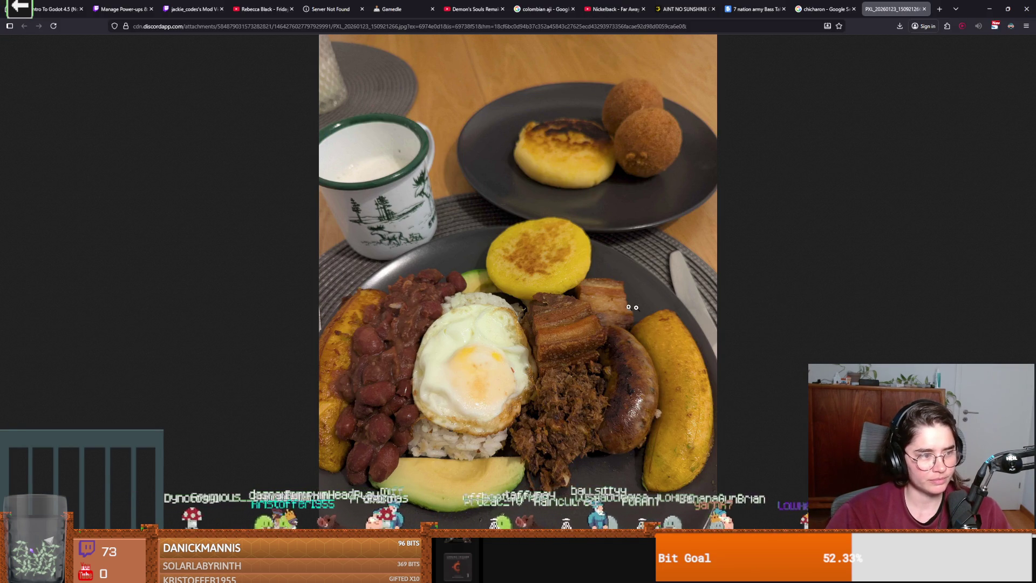
key("alt+Tab")
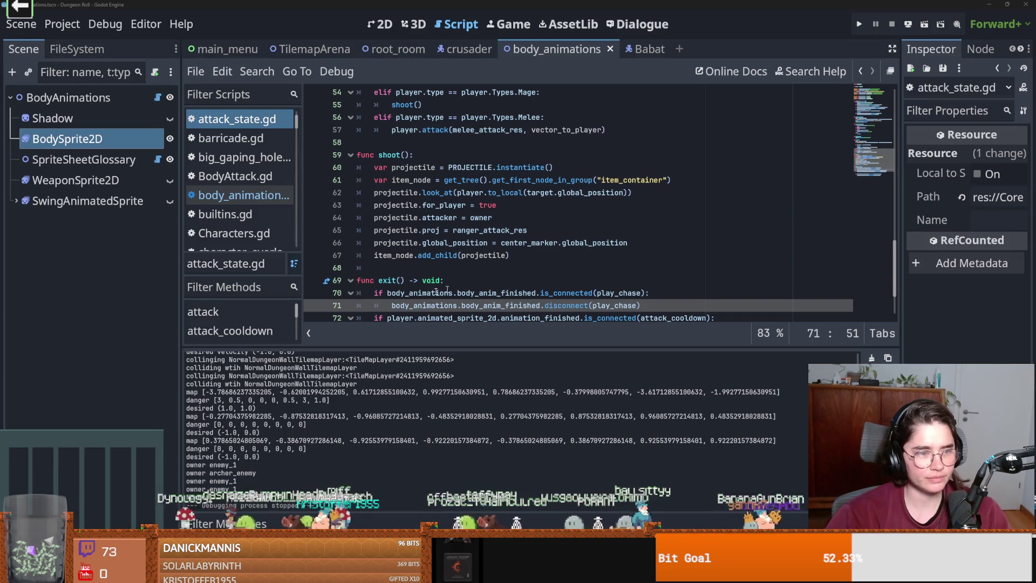
- Scroll up through attack_state.gd from line 67, saving with Ctrl+S along the way
left_click(479, 255)
key("ctrl+s")
scroll(443, 306, "down", 1)
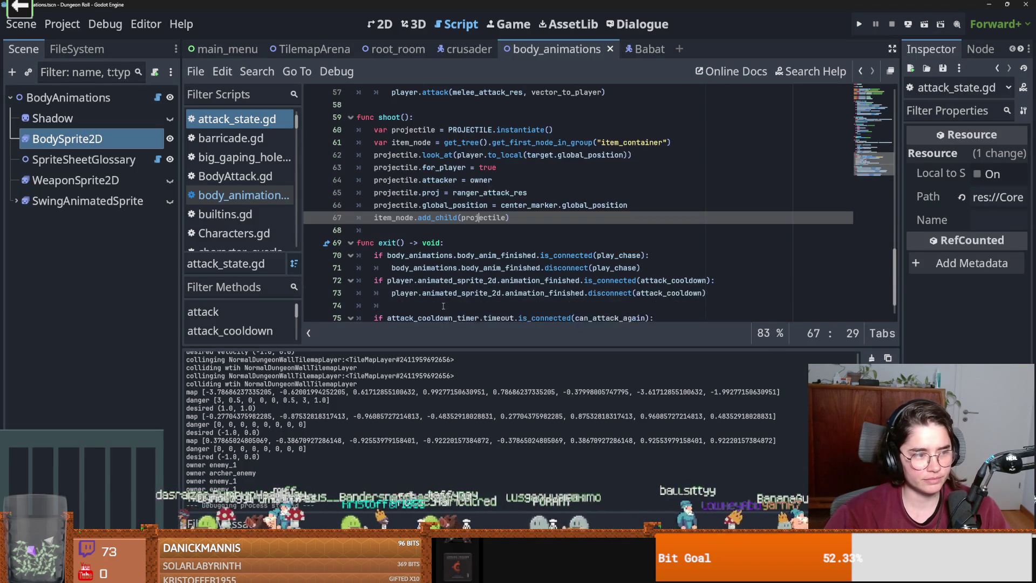
scroll(459, 273, "down", 1)
scroll(460, 273, "up", 1)
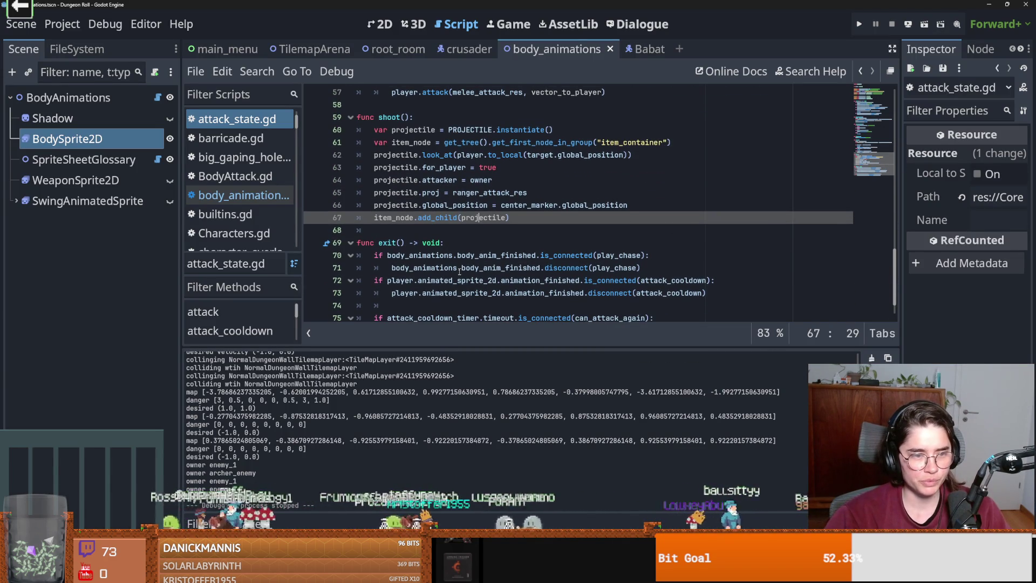
key("ctrl+s")
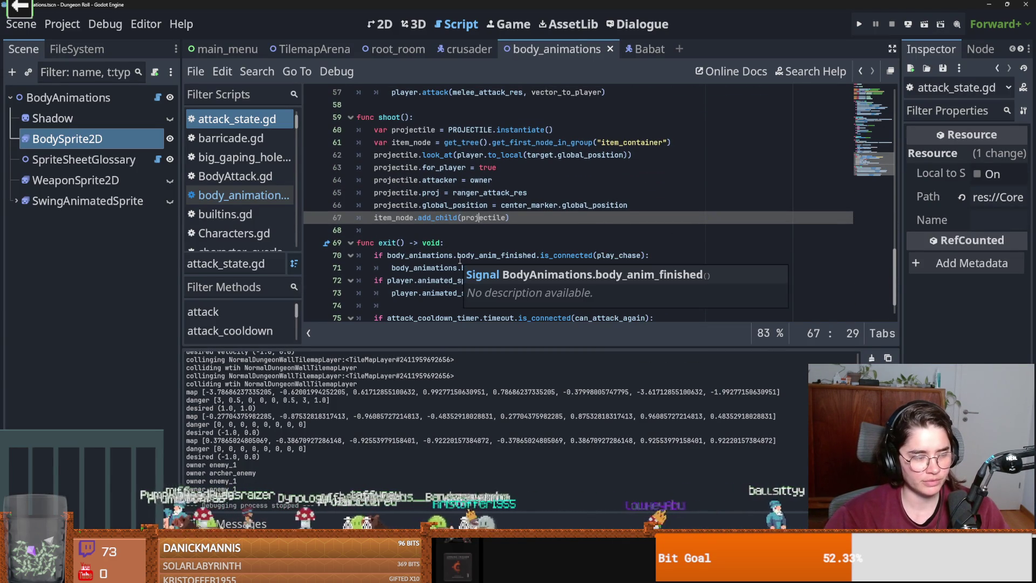
scroll(463, 254, "up", 5)
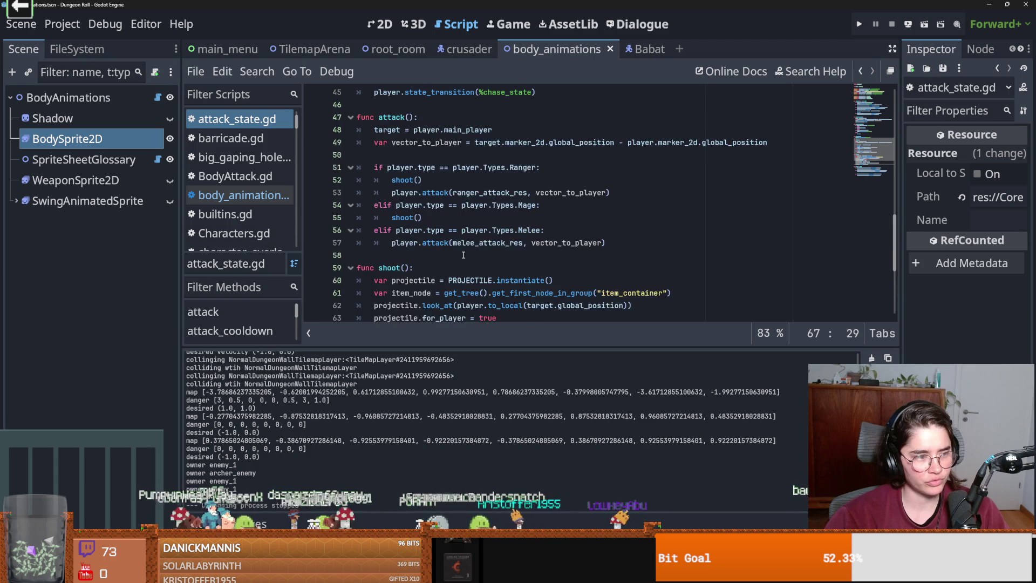
scroll(463, 256, "up", 5)
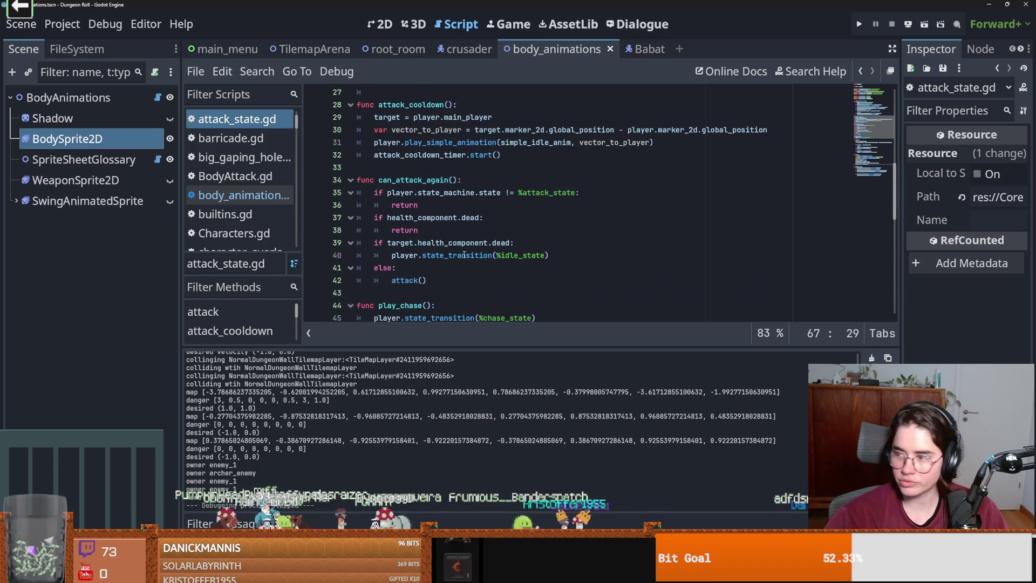
scroll(464, 254, "up", 1)
scroll(464, 254, "down", 1)
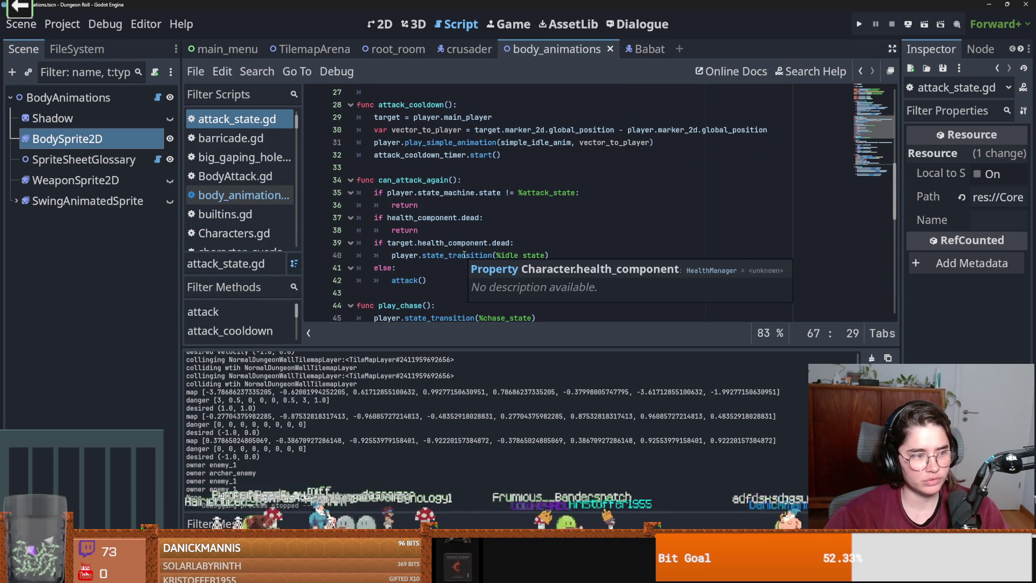
scroll(478, 204, "up", 8)
key("ctrl+s")
- Finish reading up to the script's first line, then start the Cannon game
scroll(477, 215, "up", 1)
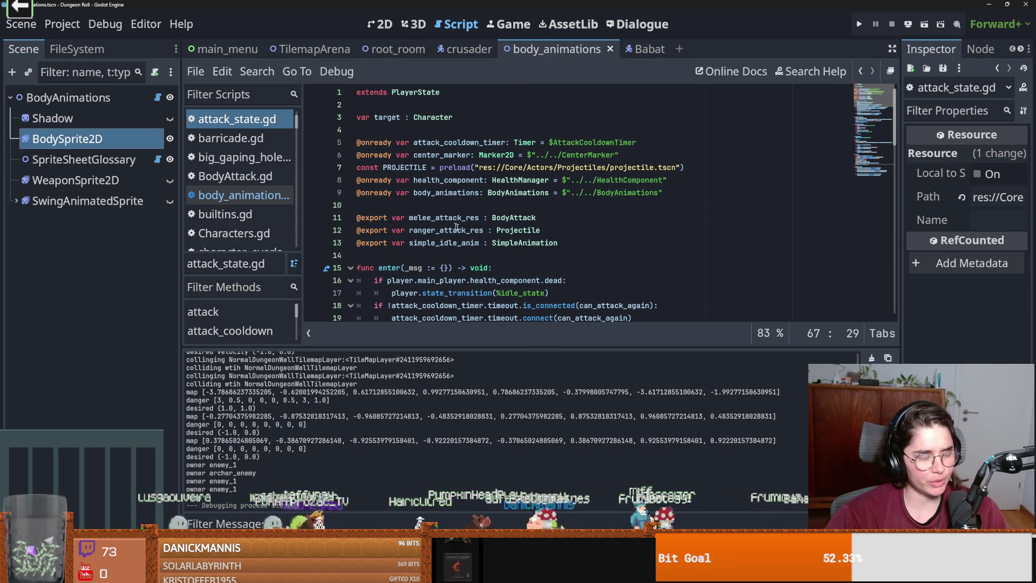
scroll(446, 250, "down", 2)
scroll(451, 243, "up", 1)
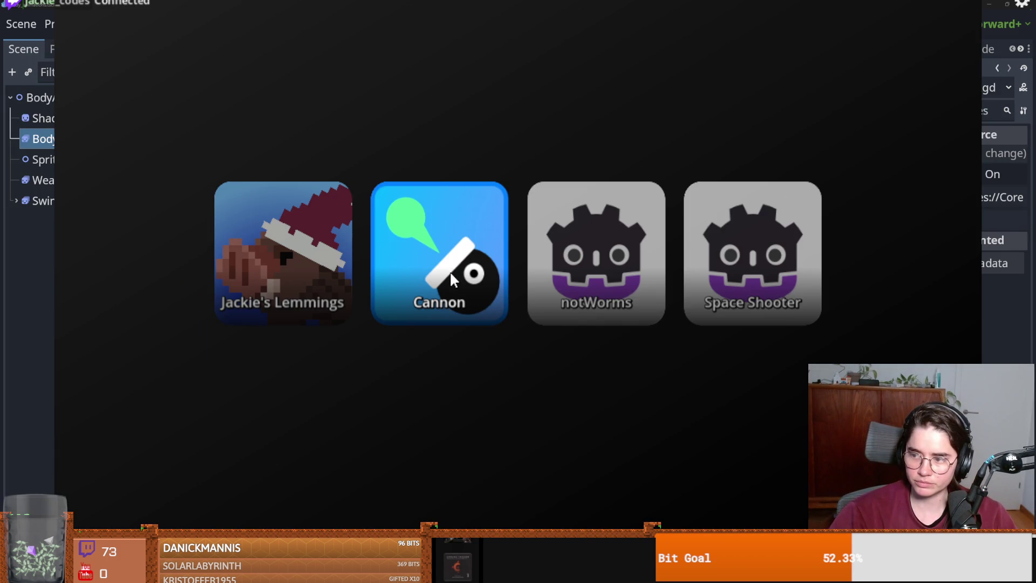
left_click(426, 271)
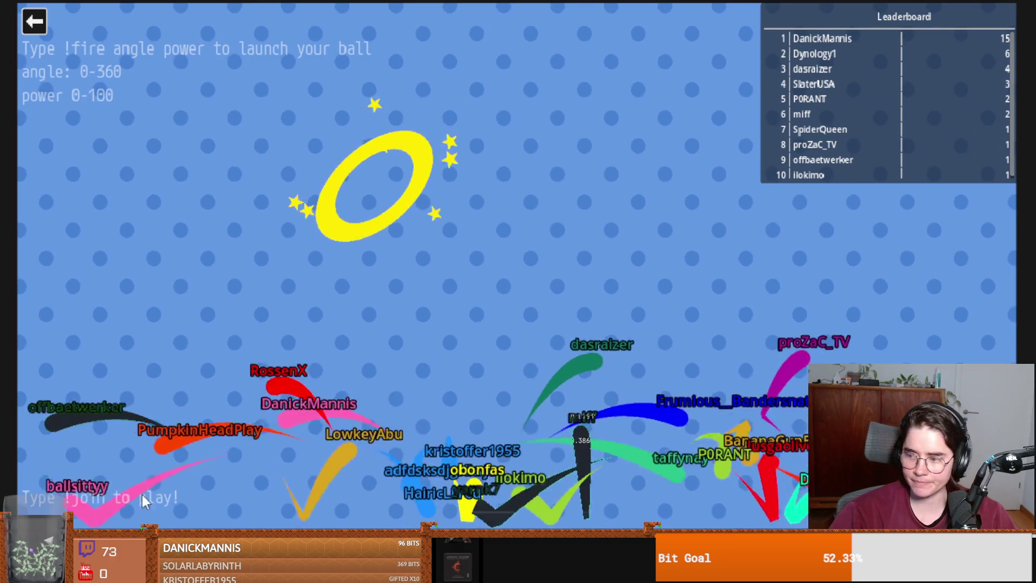
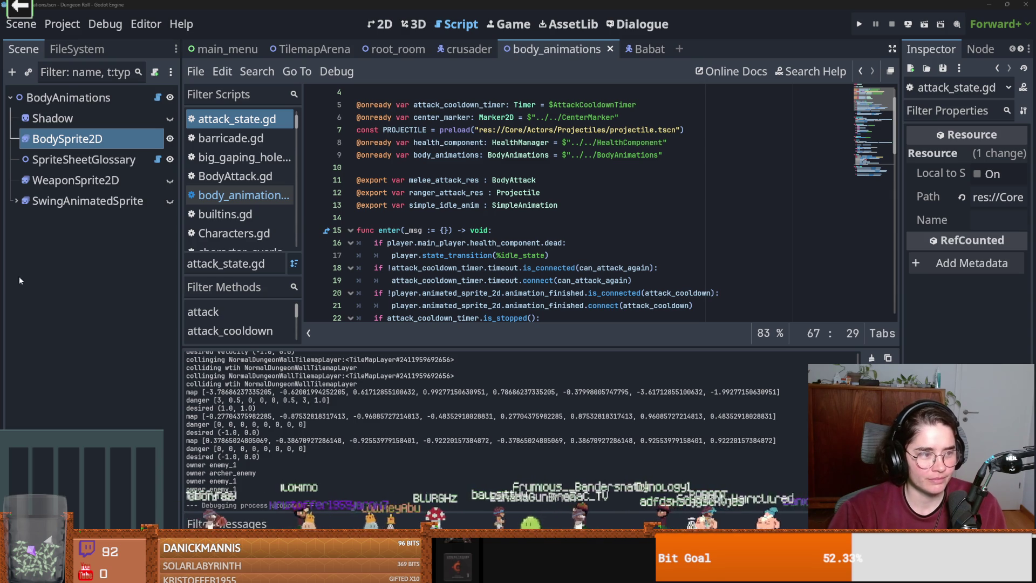
- Save attack_state.gd, then switch to the browser's 'buikspek met zwoerd' image results
left_click(508, 223)
key("ctrl+s")
scroll(508, 226, "down", 7)
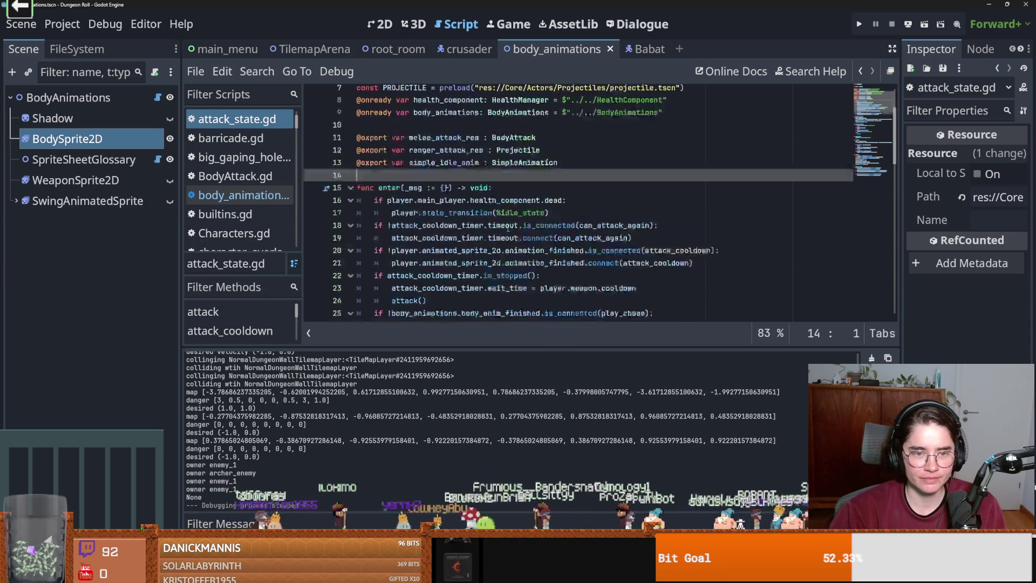
scroll(508, 226, "up", 8)
scroll(508, 227, "down", 2)
scroll(508, 228, "down", 3)
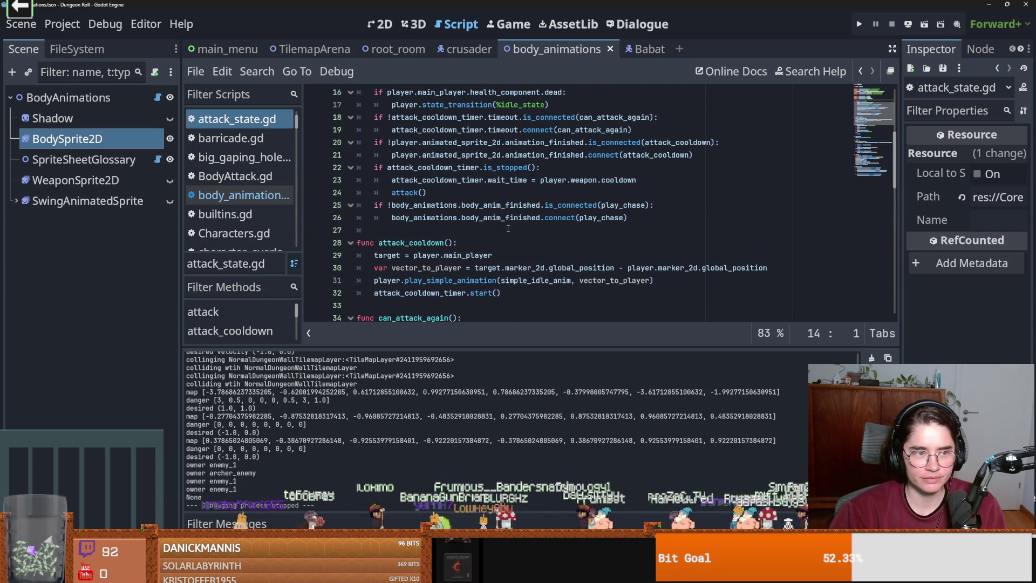
left_click(508, 230)
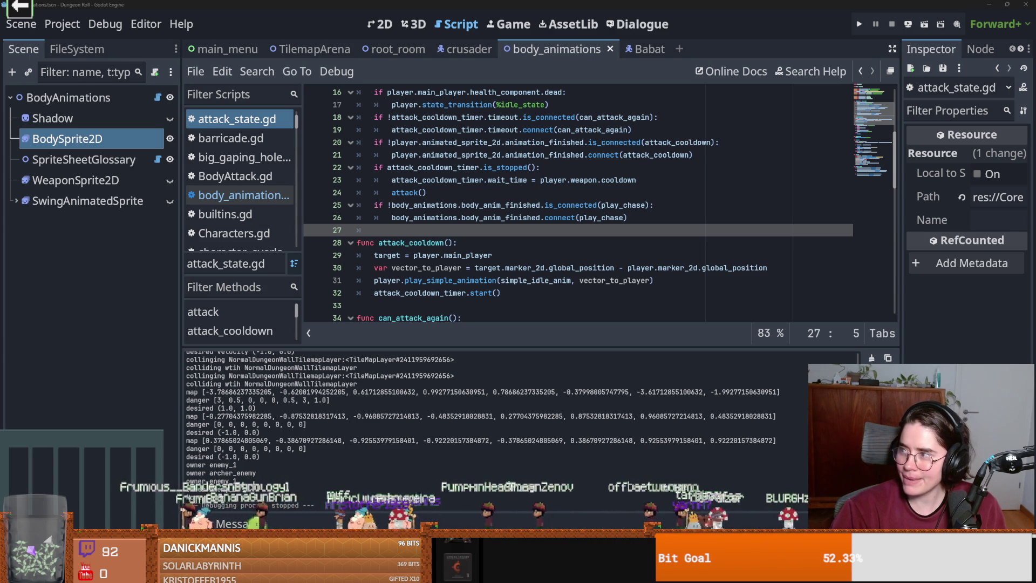
key("alt+Tab")
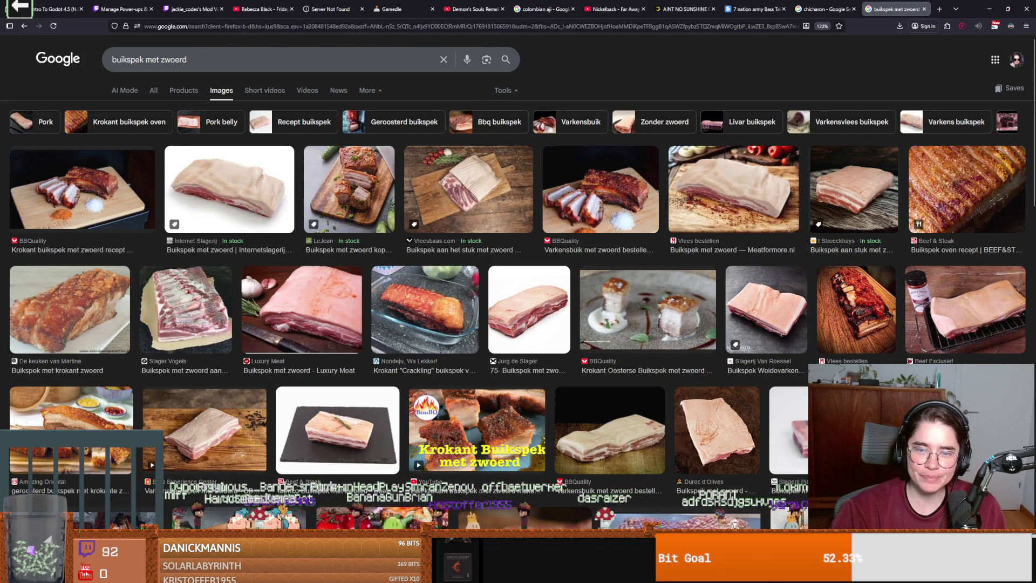
- Switch from the 'buikspek met zwoerd' images back to the Godot attack state script
key("alt+Tab")
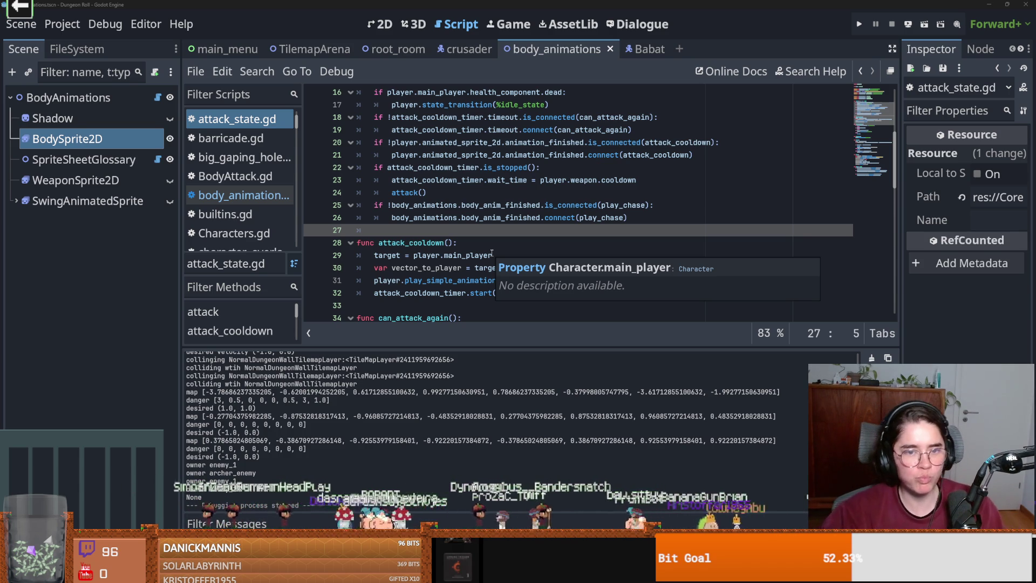
- In crusader.gd, delete the extra blank line above func _ready and save
left_click(554, 305)
scroll(553, 304, "up", 5)
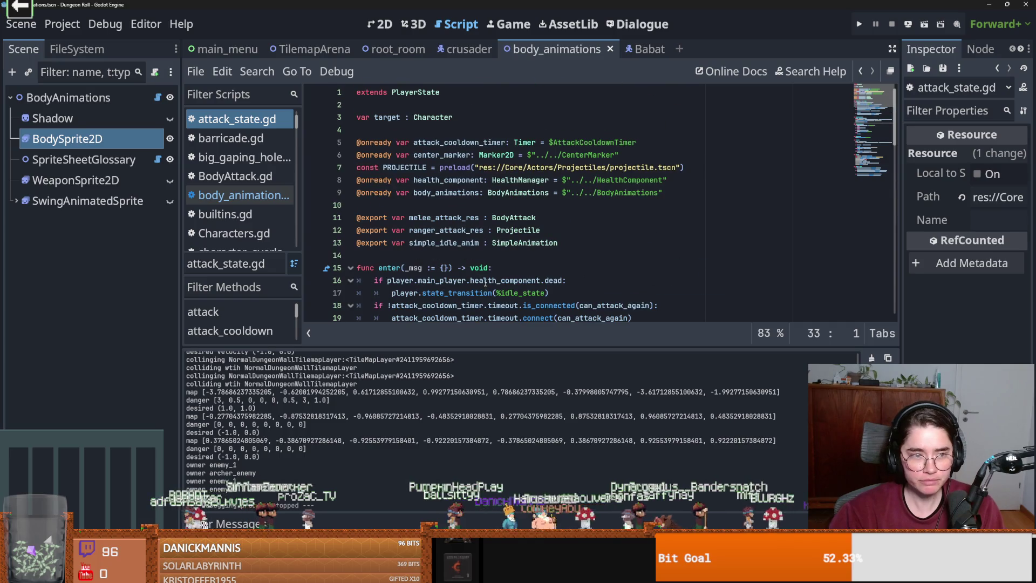
left_click(465, 48)
scroll(506, 189, "down", 1)
scroll(506, 189, "up", 1)
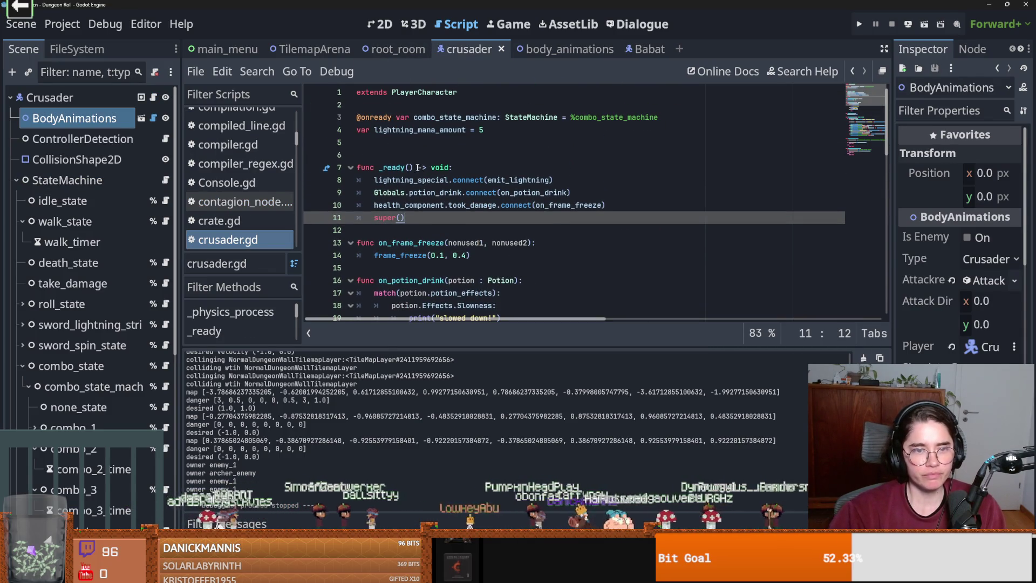
left_click(394, 154)
key("BackSpace")
key("ctrl+s")
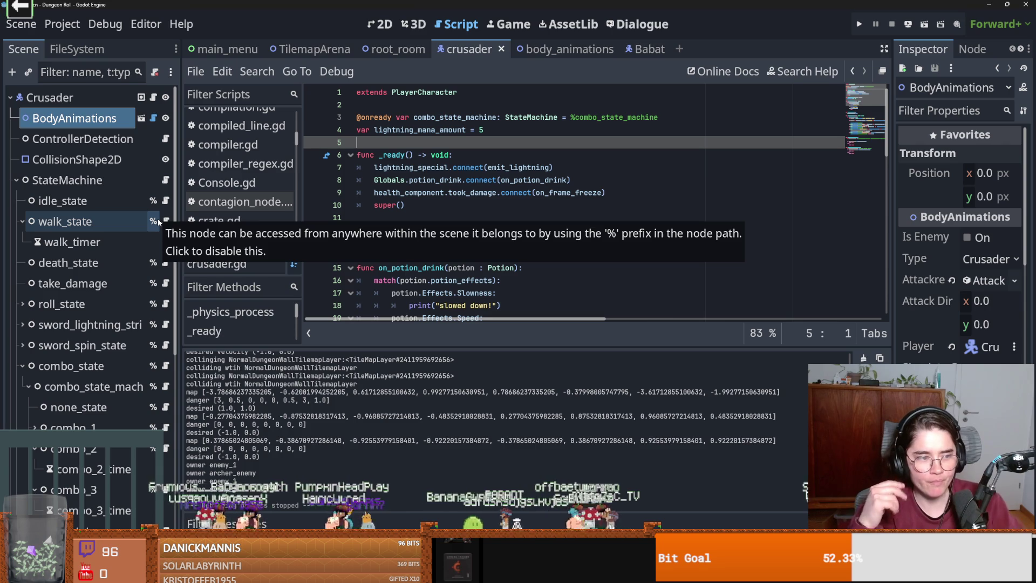
left_click(532, 216)
- Save crusader.gd after reviewing its connect line, then switch to the TilemapArena scene
key("ctrl+s")
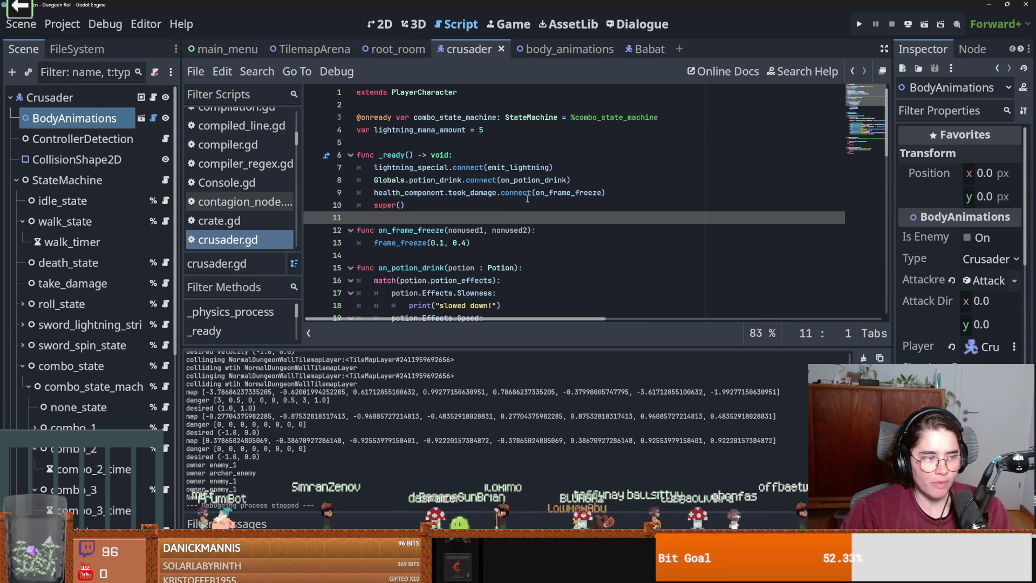
left_click(529, 197)
key("ctrl+s")
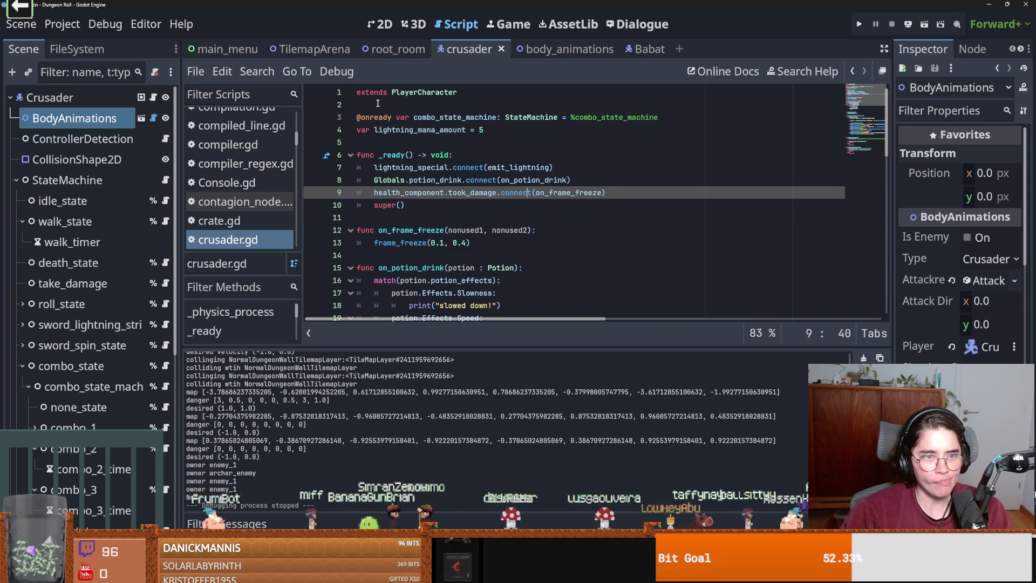
left_click(313, 48)
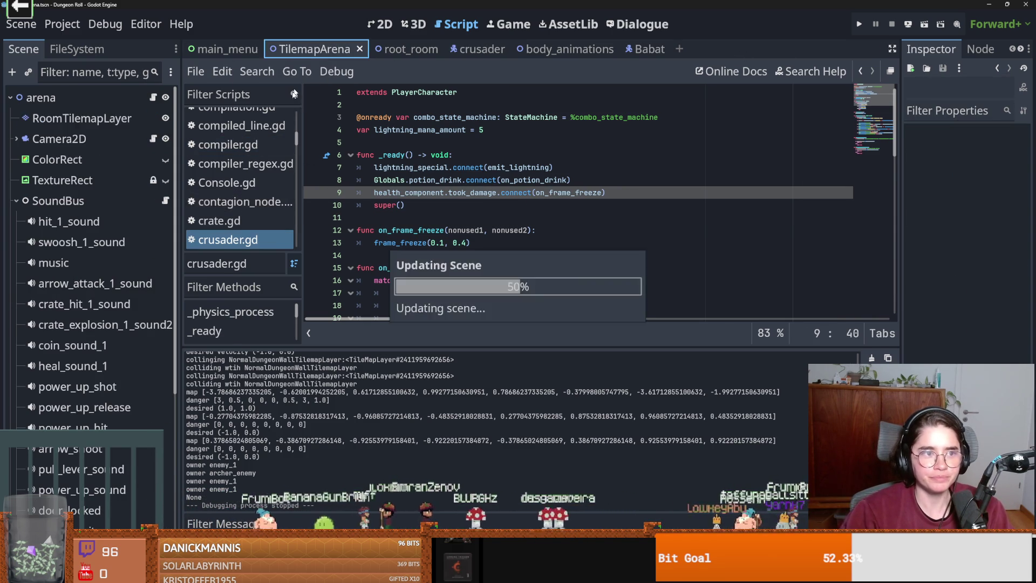
- Save TilemapArena, return to the crusader scene, and collapse walk_state in the Scene dock
key("ctrl+s")
left_click(384, 25)
key("ctrl+s")
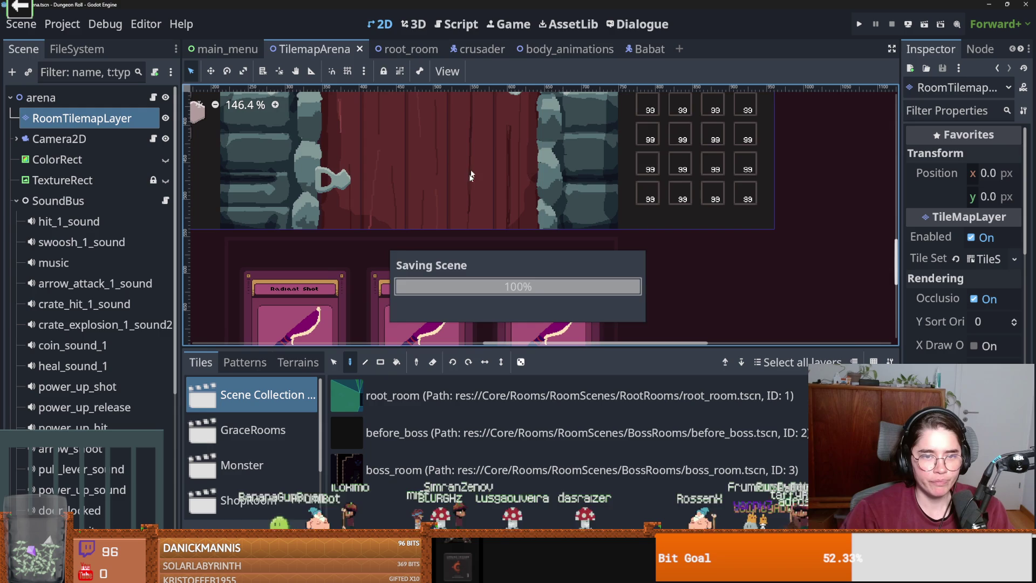
left_click(469, 49)
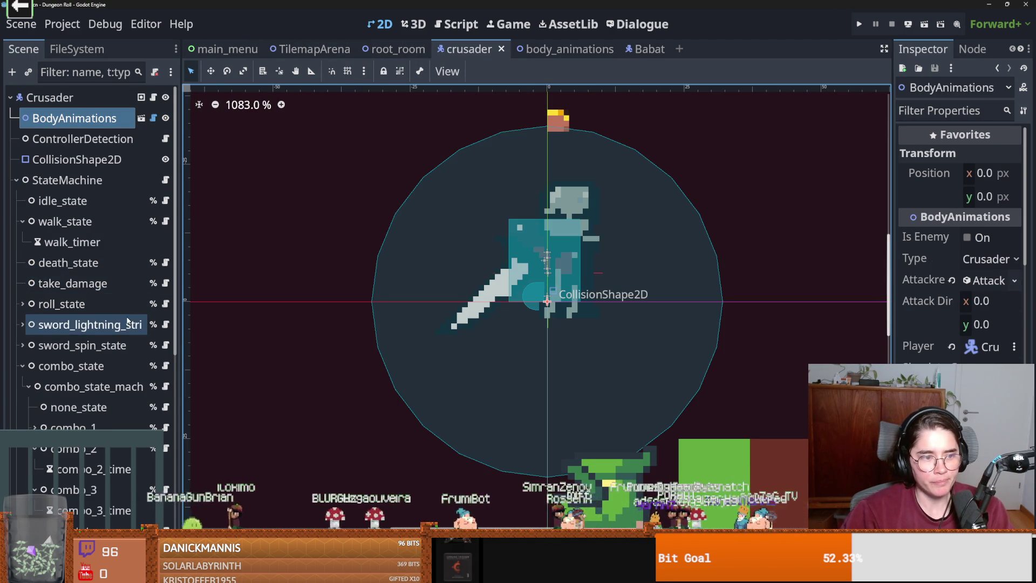
scroll(127, 346, "down", 1)
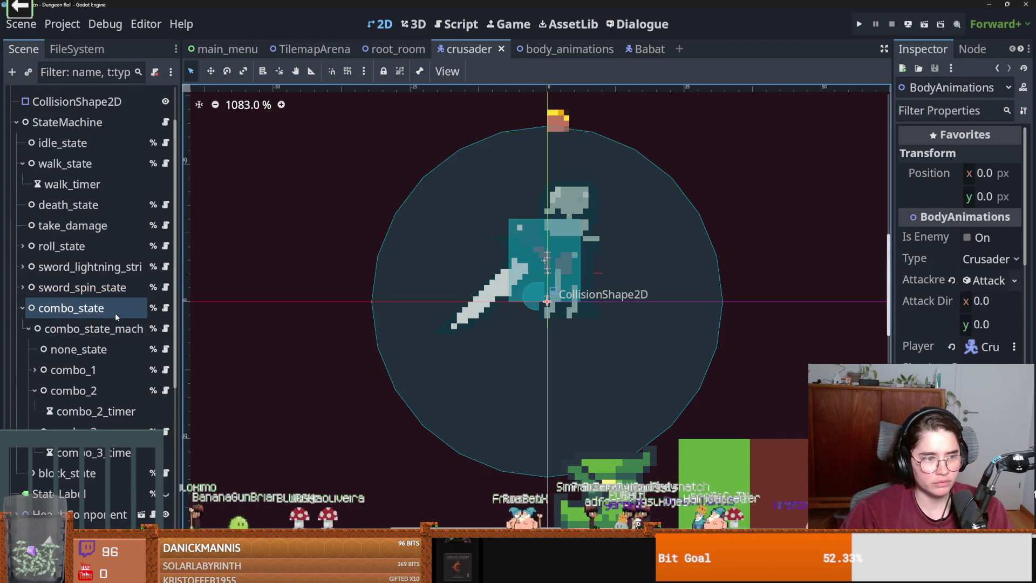
scroll(115, 313, "up", 1)
left_click(22, 221)
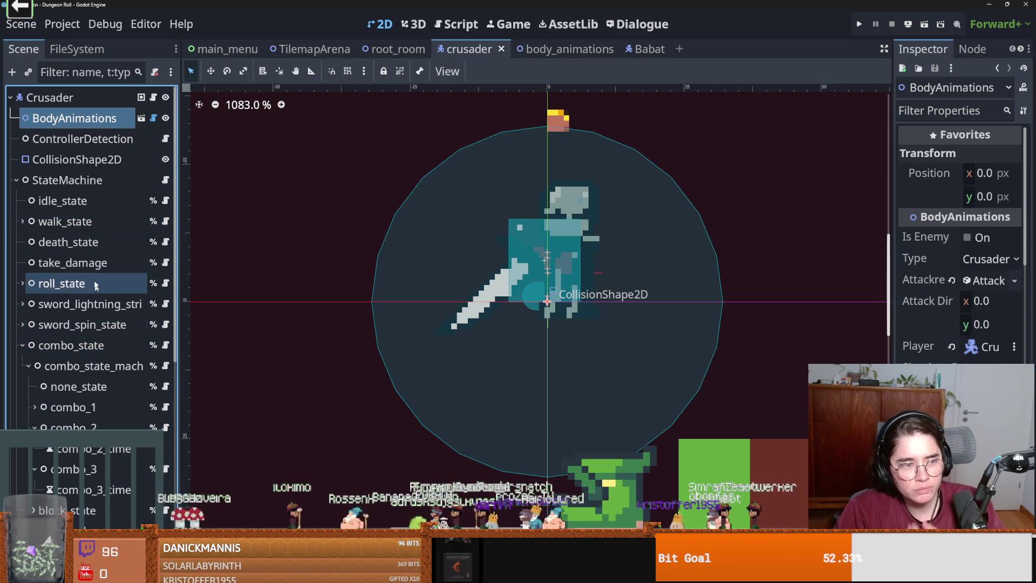
left_click(166, 242)
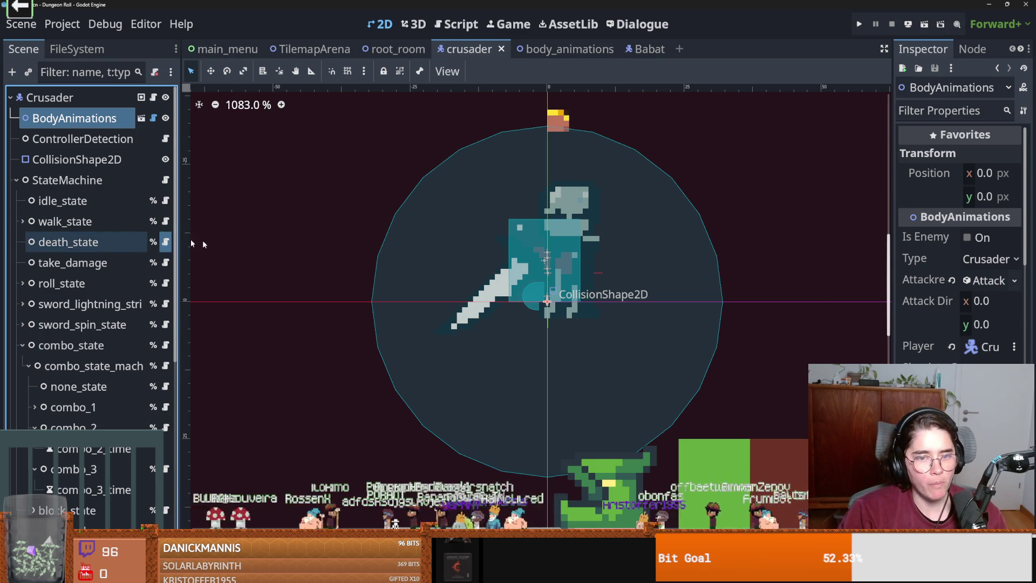
- In death_state's script, search all project files for Globals.game_over
double_click(430, 219)
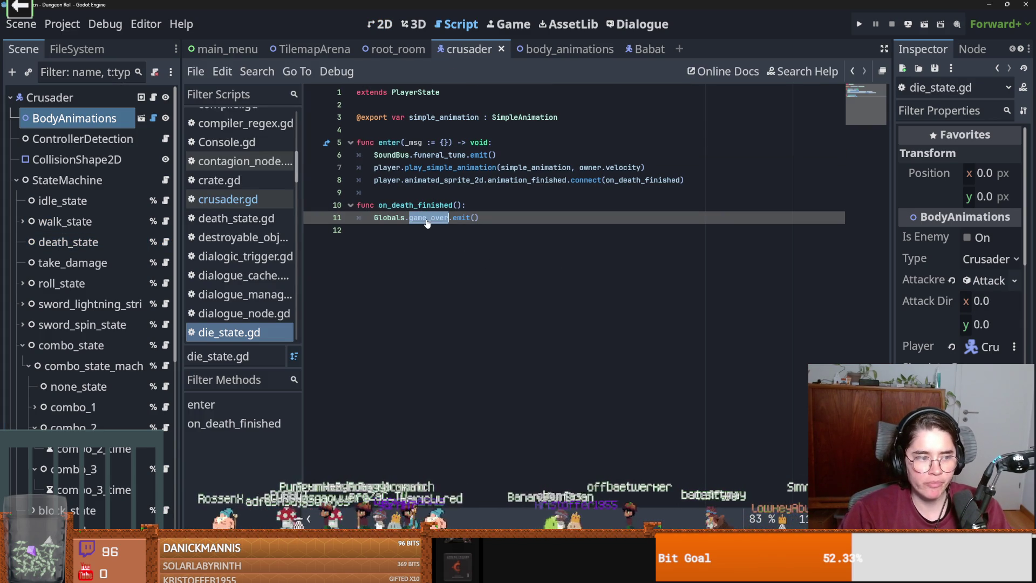
left_click_drag(448, 218, 373, 218)
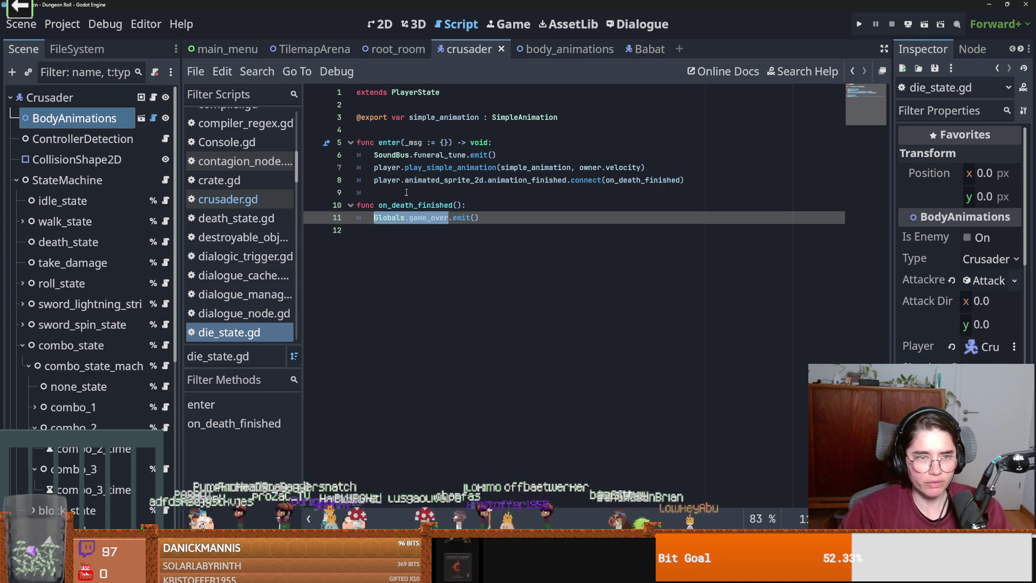
left_click(257, 72)
left_click(275, 174)
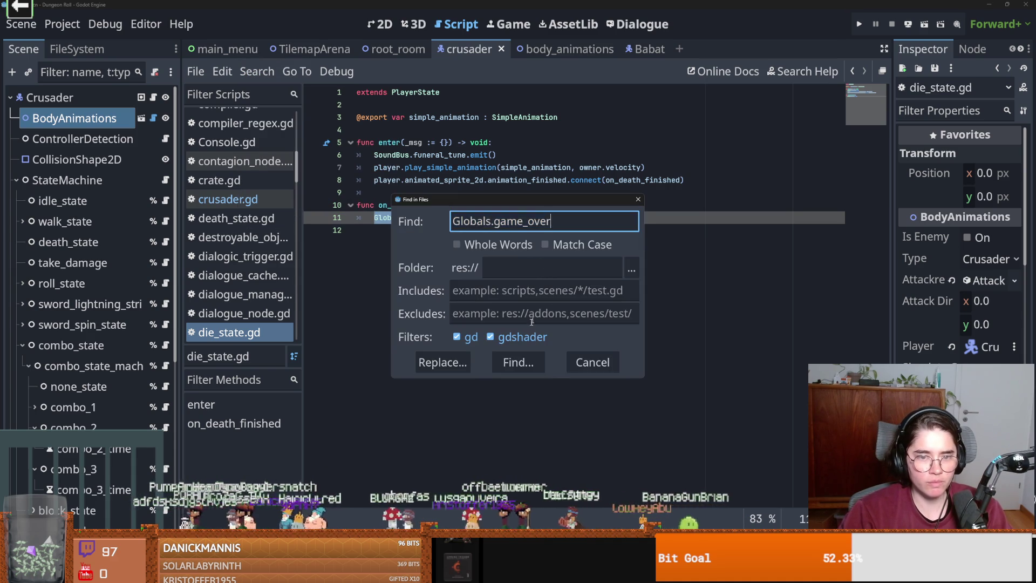
left_click(502, 362)
- Review the ui.gd and die_state.gd matches, then open the Globals script
left_click(413, 437)
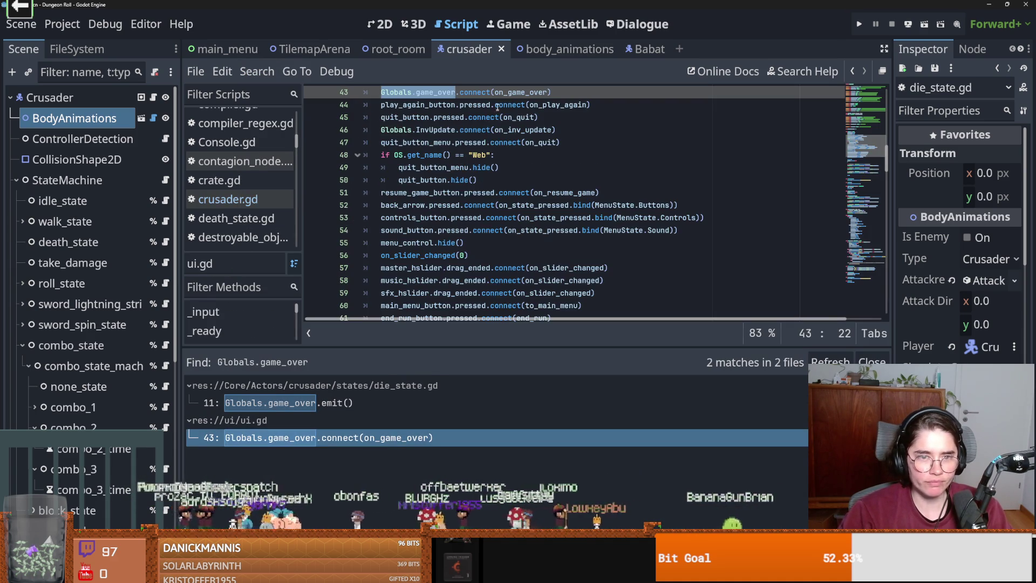
left_click(518, 92, "ctrl")
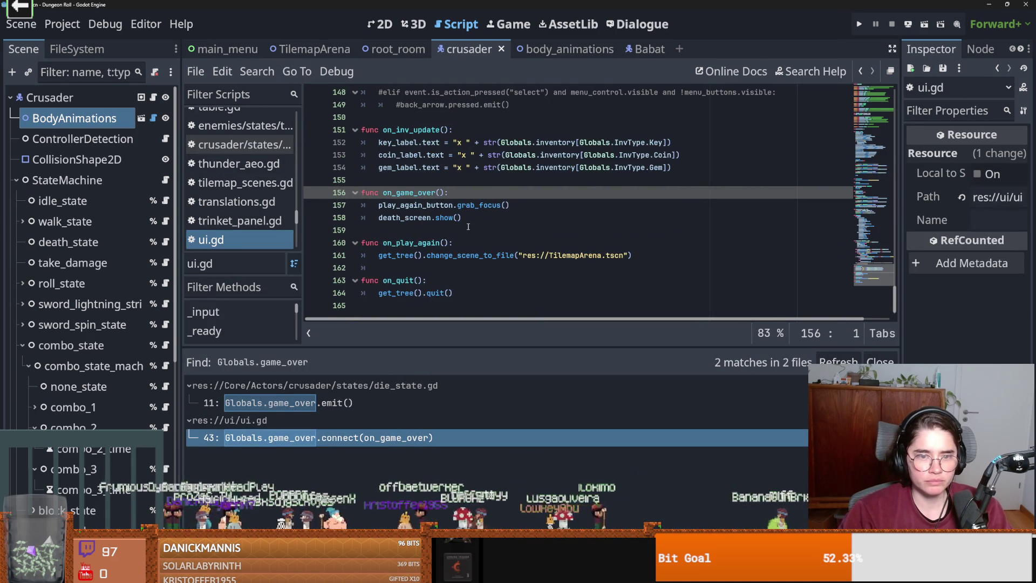
scroll(459, 230, "up", 3)
scroll(410, 241, "down", 3)
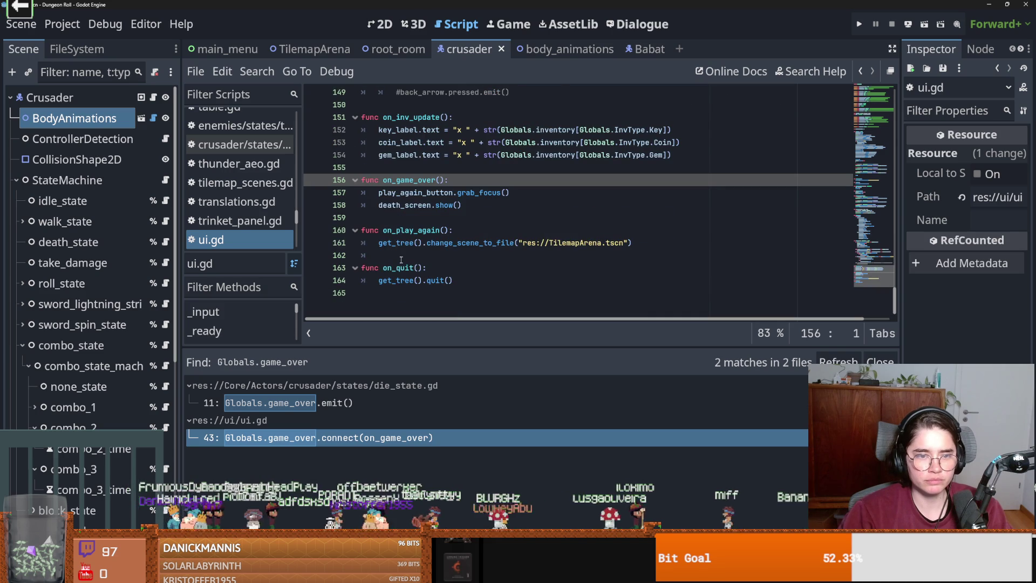
left_click(339, 401)
left_click(319, 439)
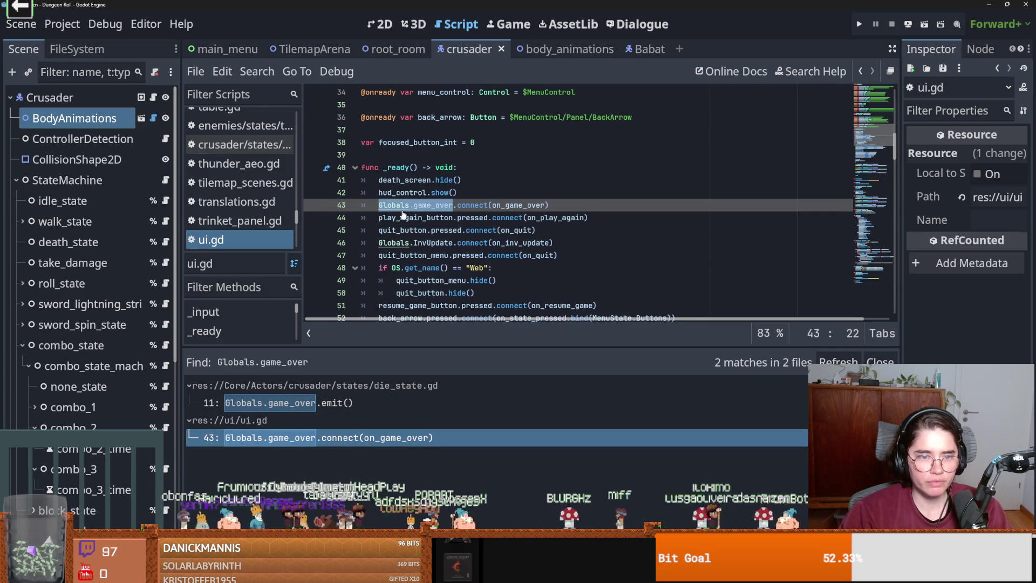
key("End")
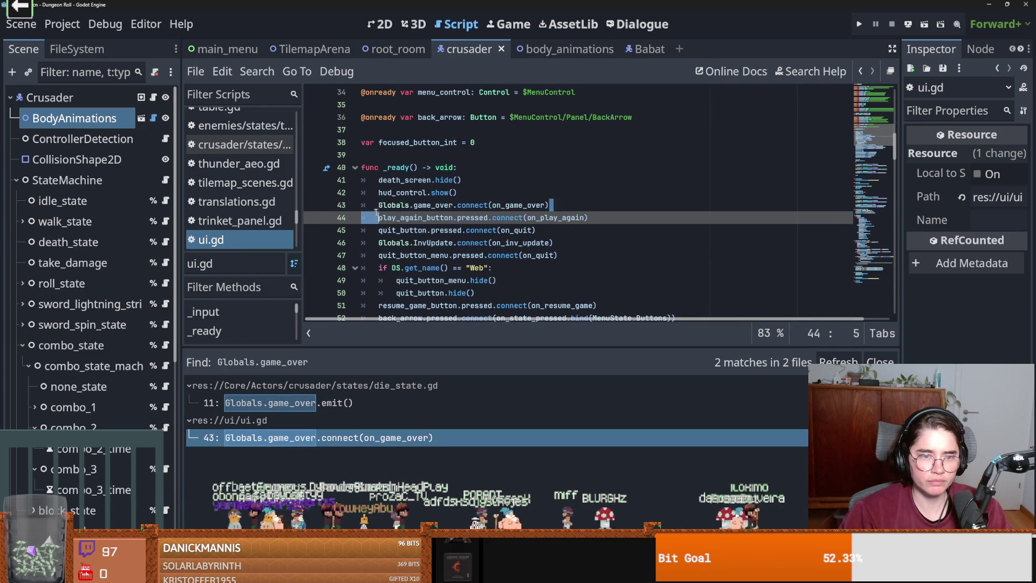
left_click(391, 205, "ctrl")
scroll(449, 213, "down", 15)
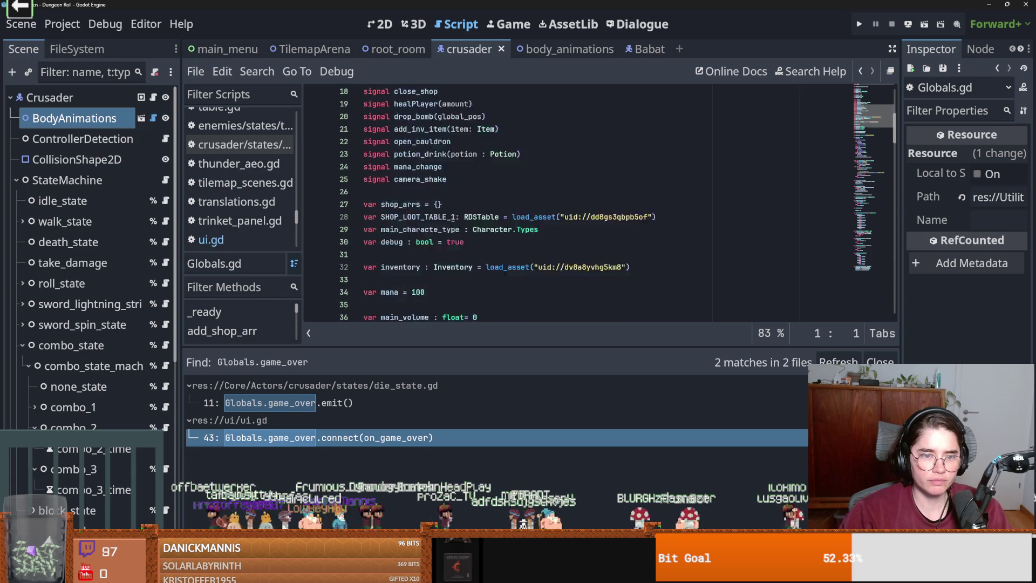
- Paste the game_over connect line at line 62 of Globals.gd, keeping the Globals. prefix
scroll(459, 245, "down", 1)
left_click(421, 218)
key("ctrl+v")
left_click_drag(414, 219, 378, 219)
key("BackSpace")
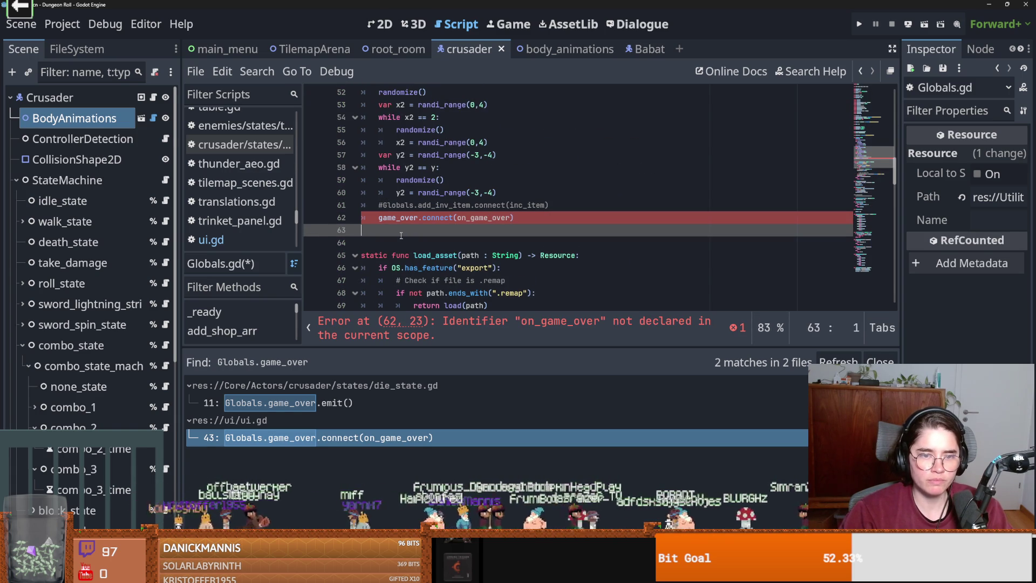
key("ctrl+z")
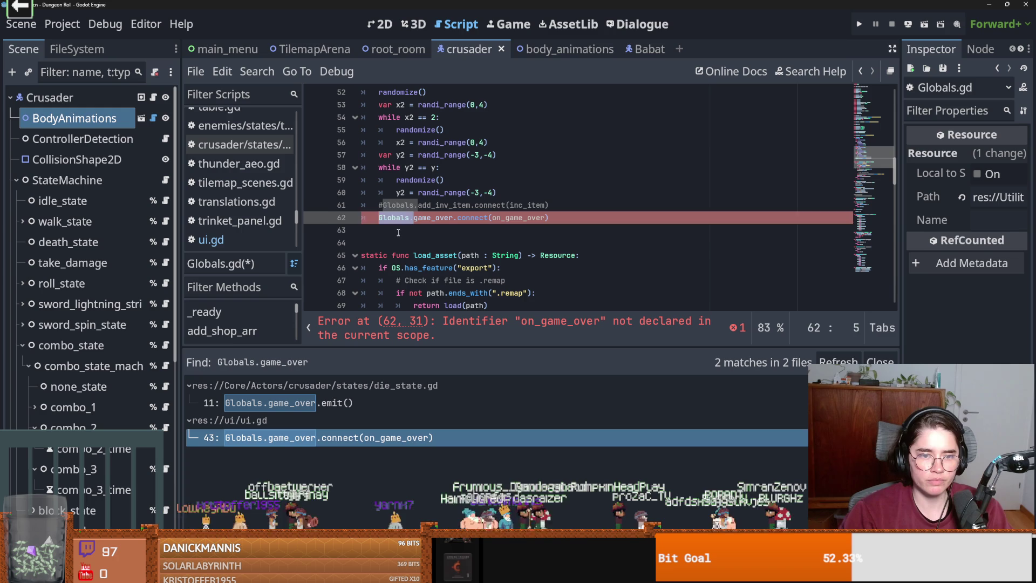
left_click(446, 219)
double_click(446, 219)
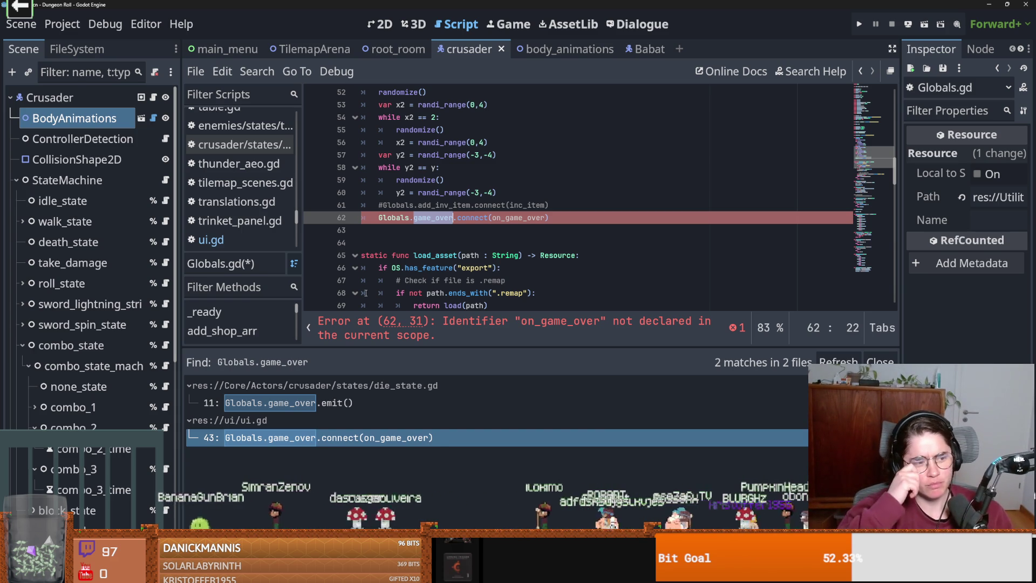
- Save Globals.gd and select the undeclared on_game_over name on line 62
left_click(406, 243)
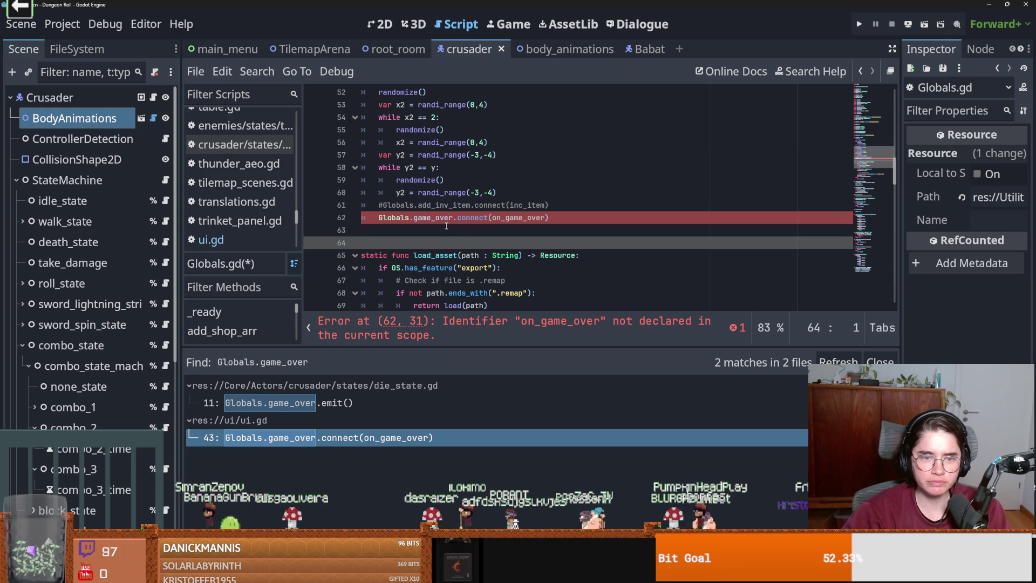
left_click_drag(549, 217, 373, 219)
key("ctrl+s")
scroll(572, 243, "up", 8)
scroll(572, 243, "up", 4)
scroll(467, 230, "down", 10)
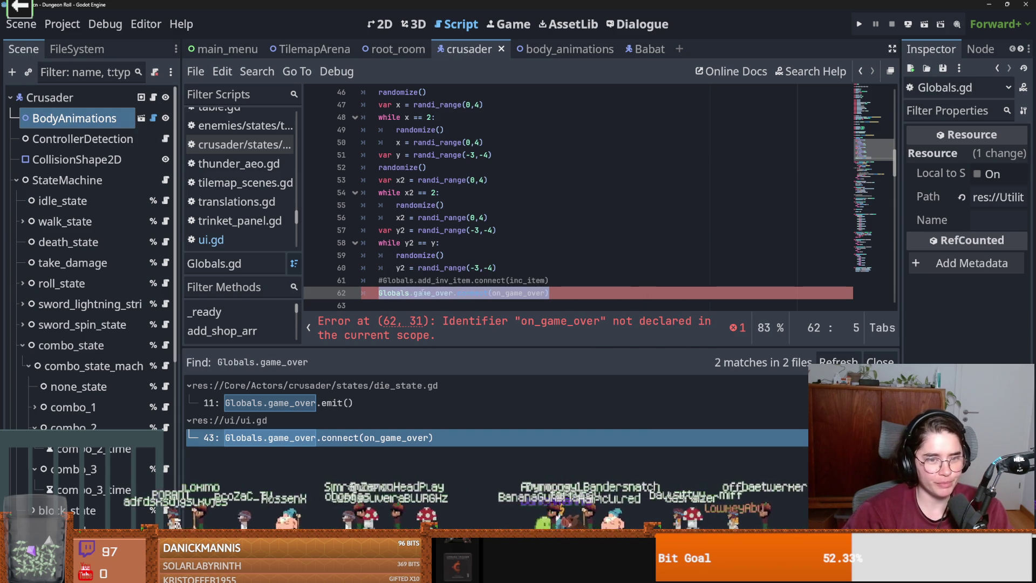
left_click(363, 293)
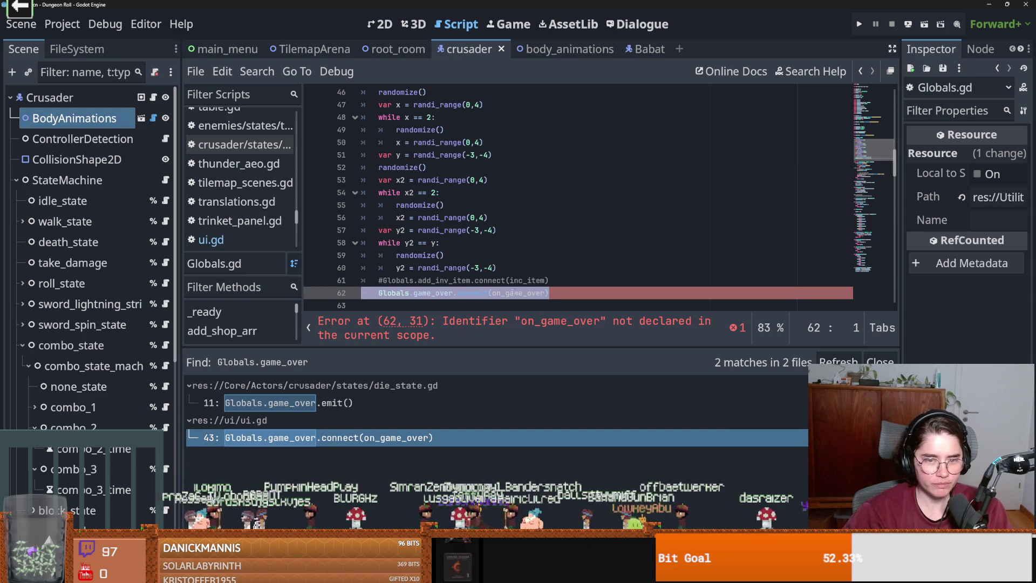
left_click(522, 293)
scroll(528, 299, "down", 2)
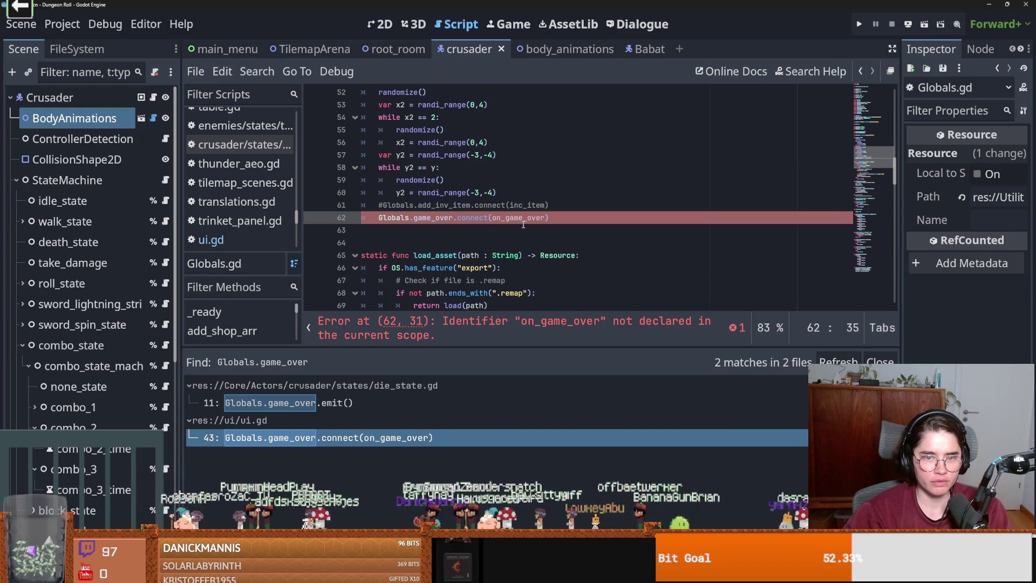
double_click(523, 220)
scroll(485, 256, "down", 5)
- Add a 'func on_game_over():' stub with body 'pass' at line 81 and save Globals.gd
left_click(386, 266)
key("Return")
key("Up")
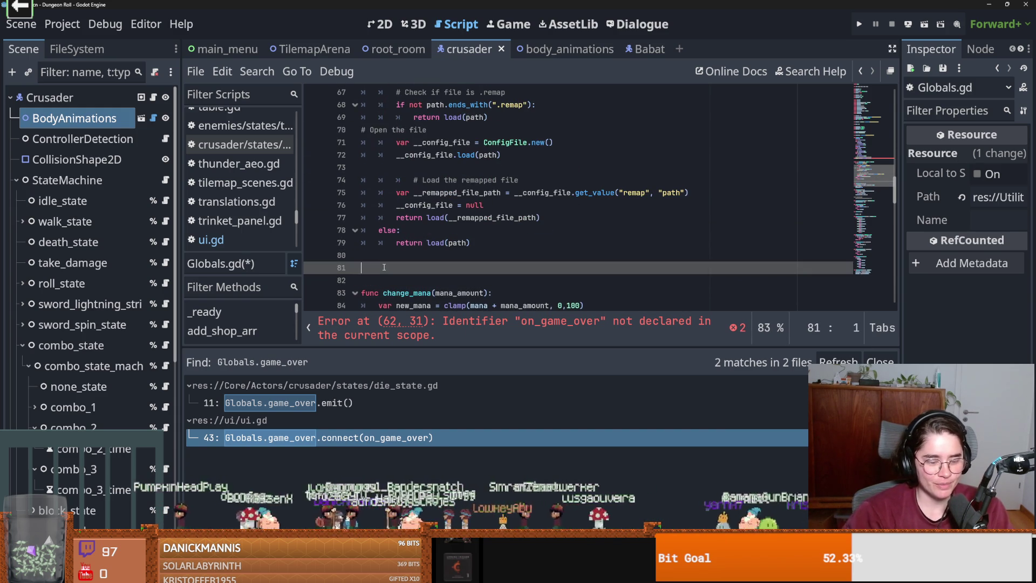
type("func ")
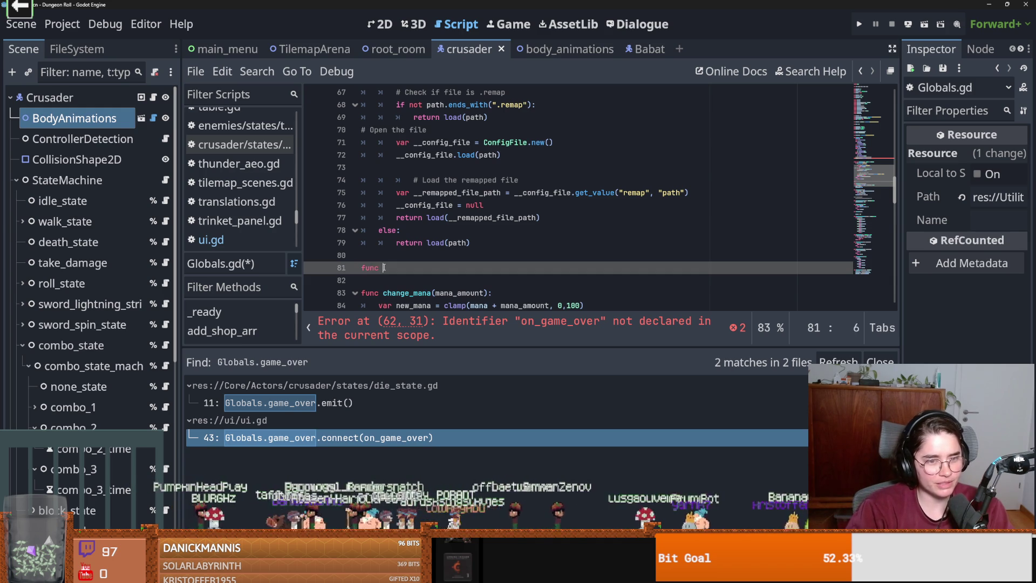
type("on_game_over():")
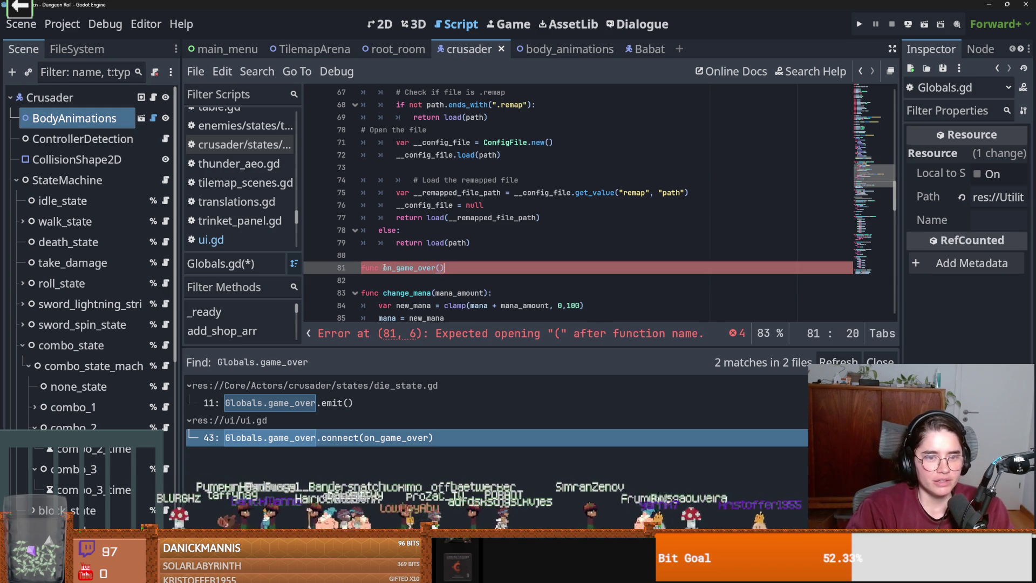
key("Return")
type("pass")
key("ctrl+s")
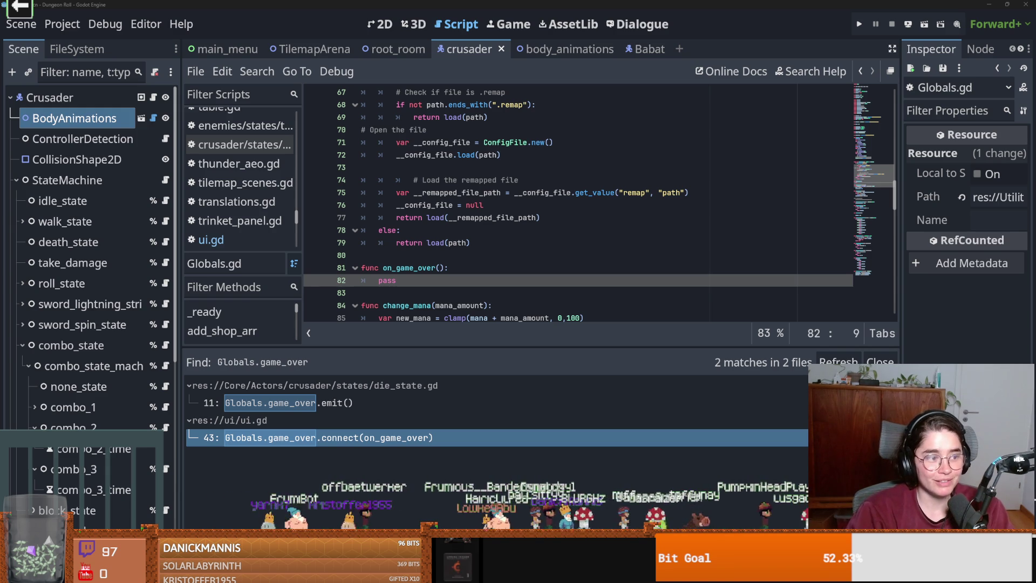
- In the browser's Lucky Charms image results, preview the Allegro cereal bowl image
key("alt+Tab")
scroll(146, 448, "down", 1)
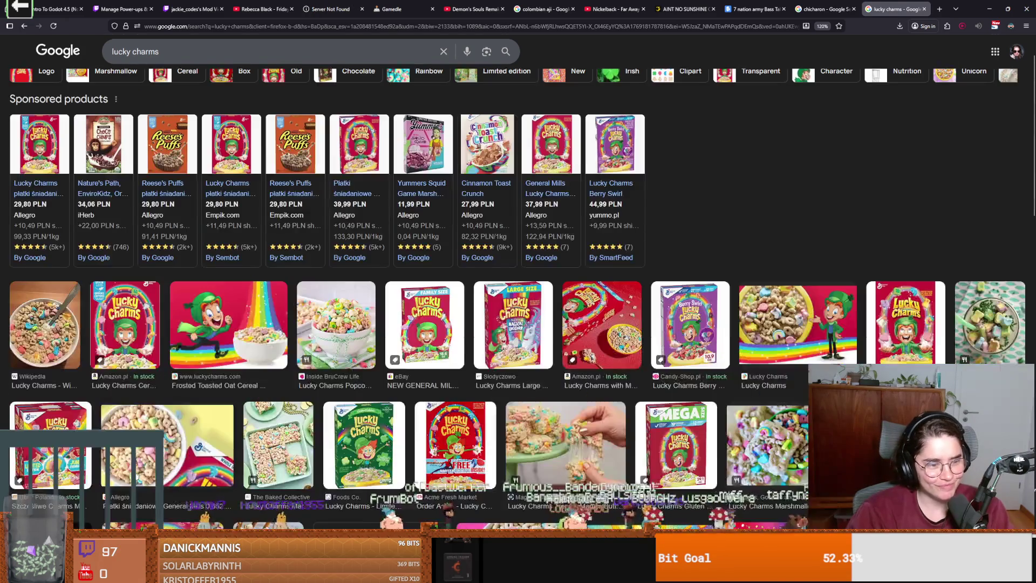
left_click(146, 448)
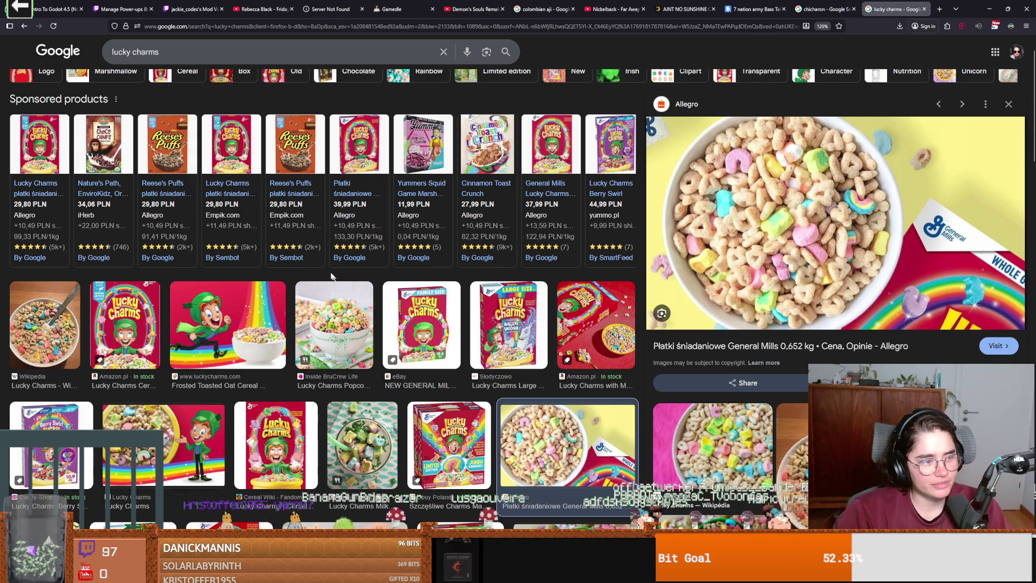
mouse_move(302, 241)
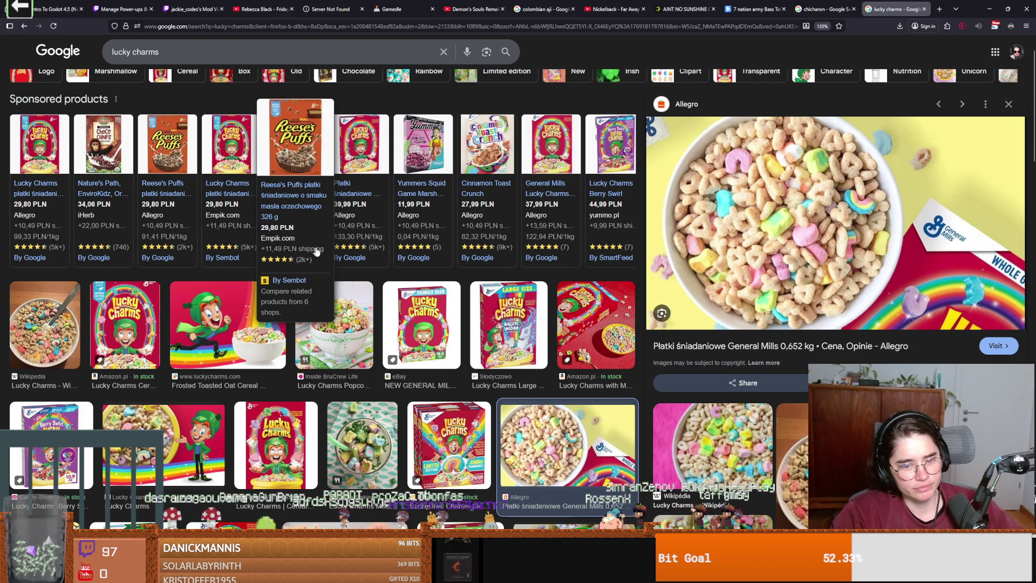
mouse_move(611, 246)
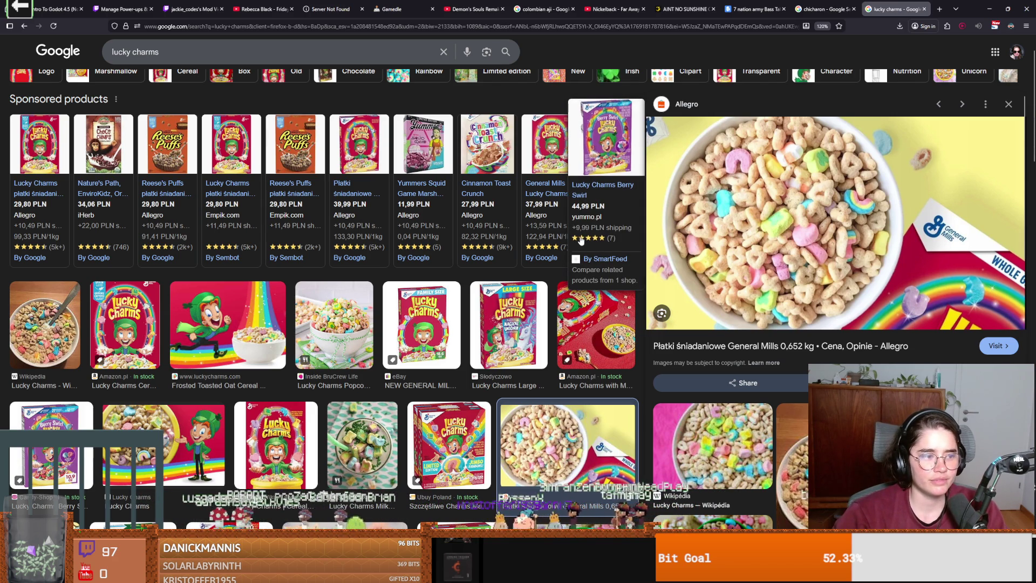
mouse_move(398, 231)
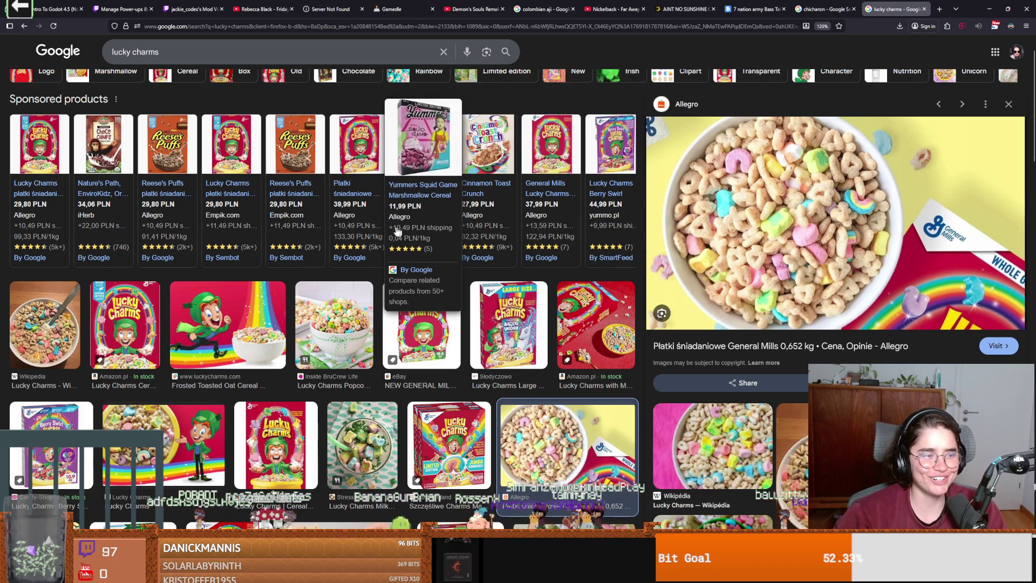
scroll(173, 62, "up", 2)
- Search images for 'fruity pebbles' and preview the Hot Eats and Cool Reads French toast photo
left_click(173, 62)
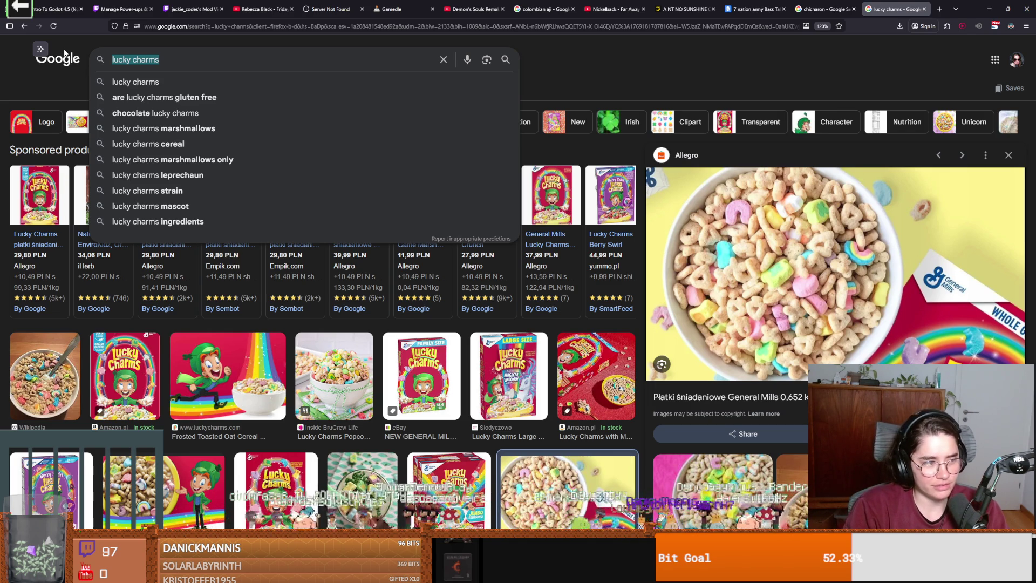
type("fruit")
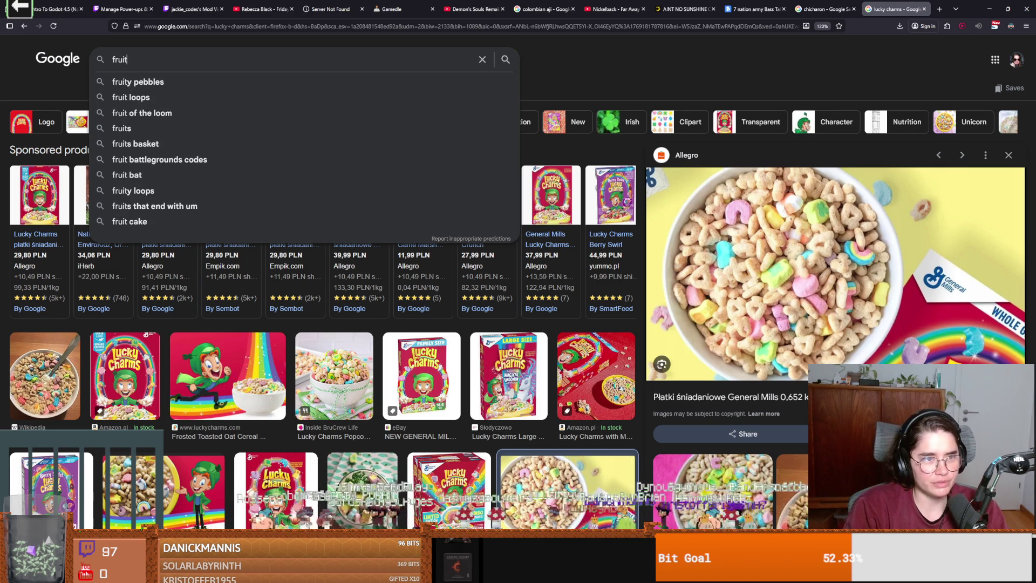
type("y pebbles")
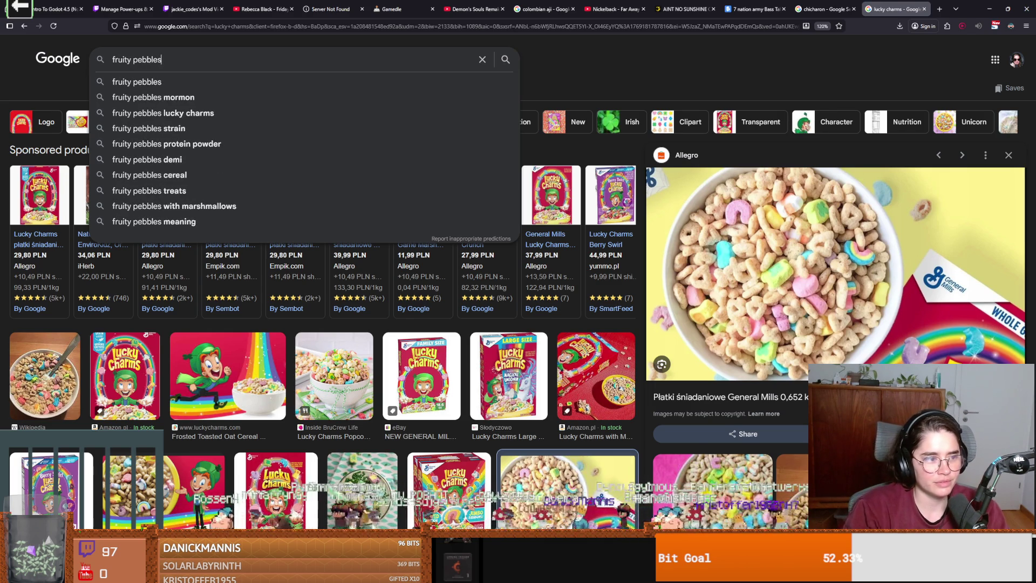
key("Return")
scroll(266, 268, "down", 2)
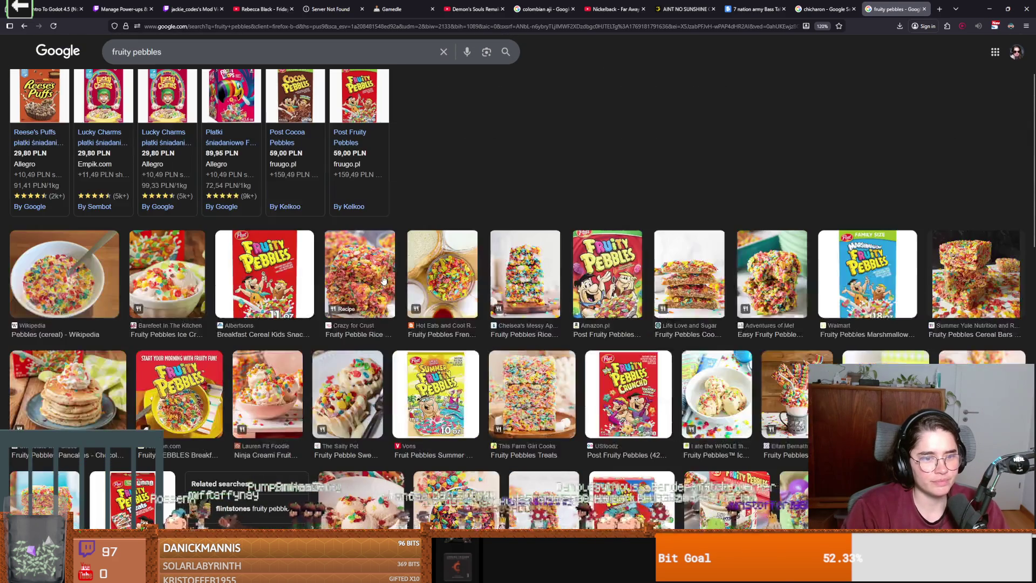
left_click(356, 275)
left_click(434, 286)
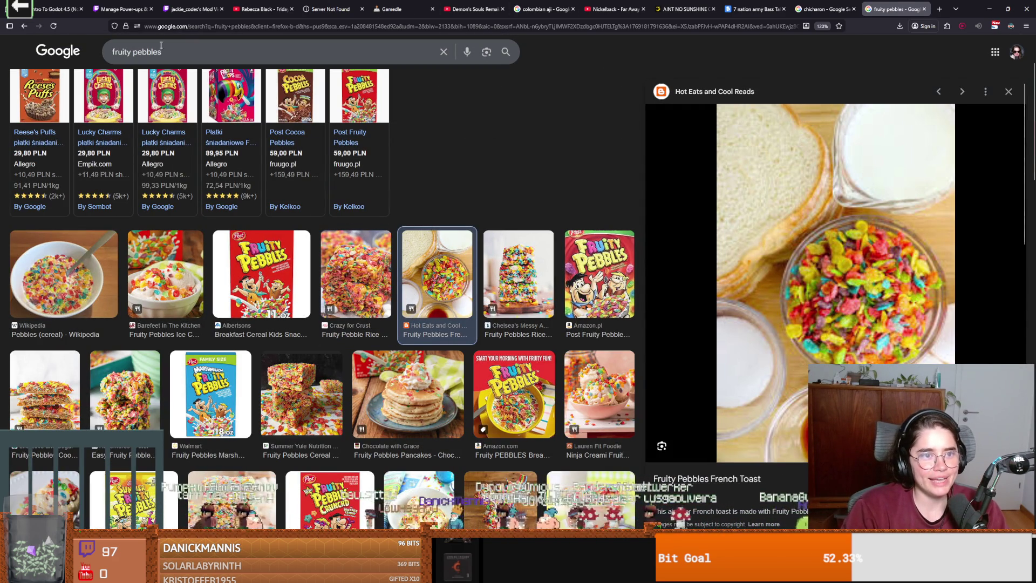
mouse_move(264, 125)
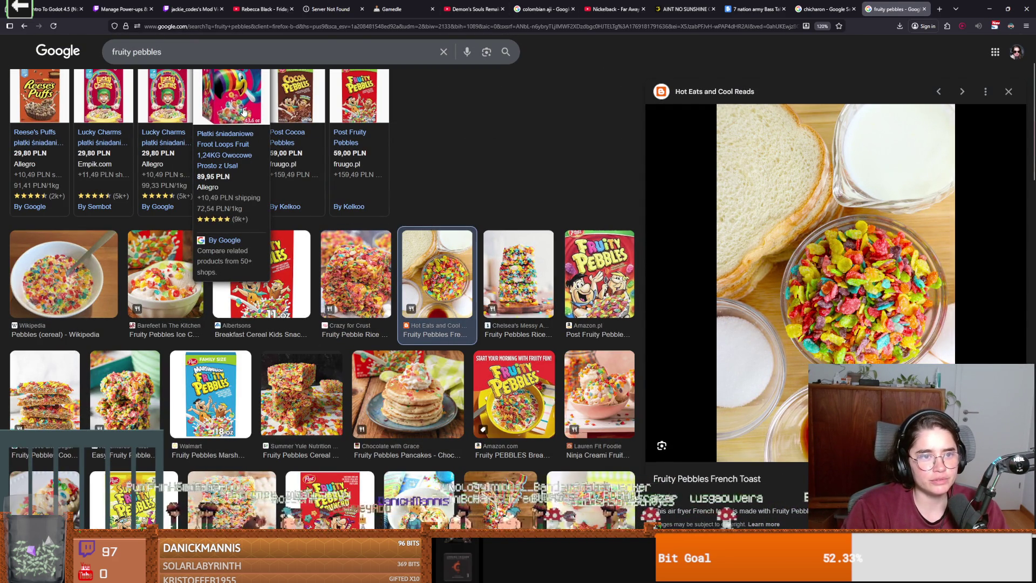
key("ctrl+t")
key("alt+Tab")
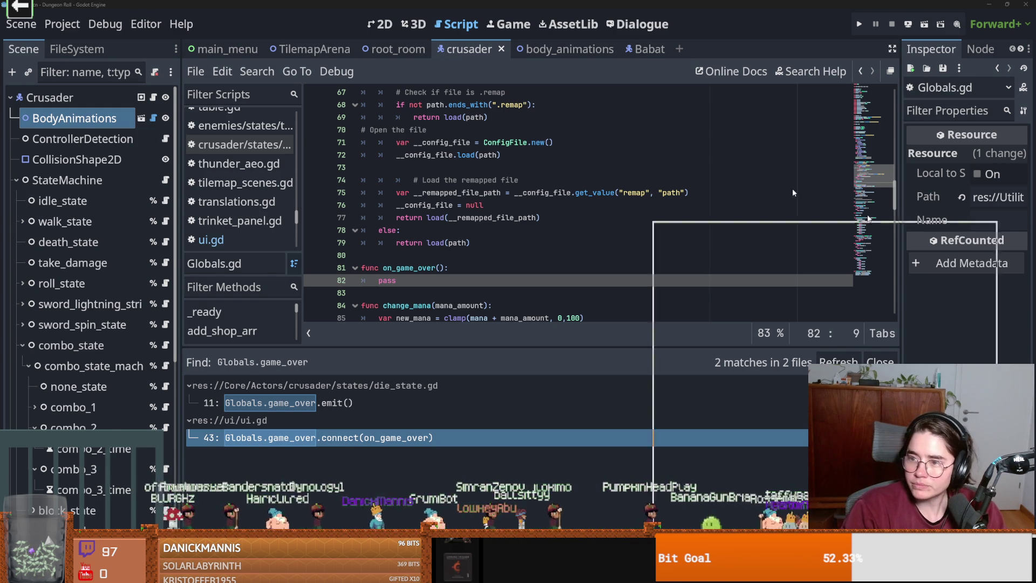
- Switch to the browser and show image results for 'whole foods 365 lucky chards'
key("alt+Tab")
left_click(222, 91)
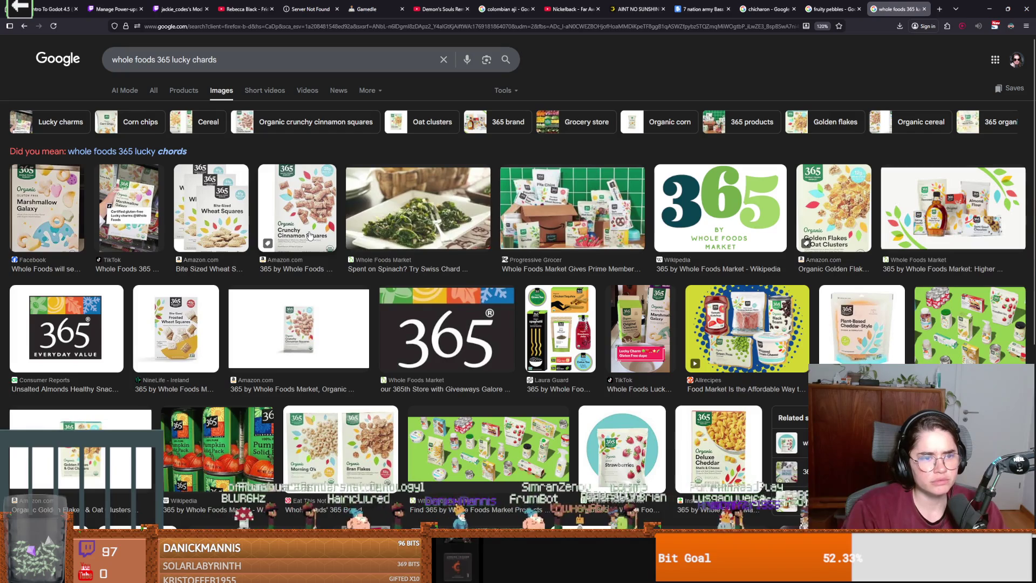
- Preview the Marshmallow Galaxy image, then search 'captain crunch' and preview the Ubuy Poland Cap'n Crunch box
left_click(46, 194)
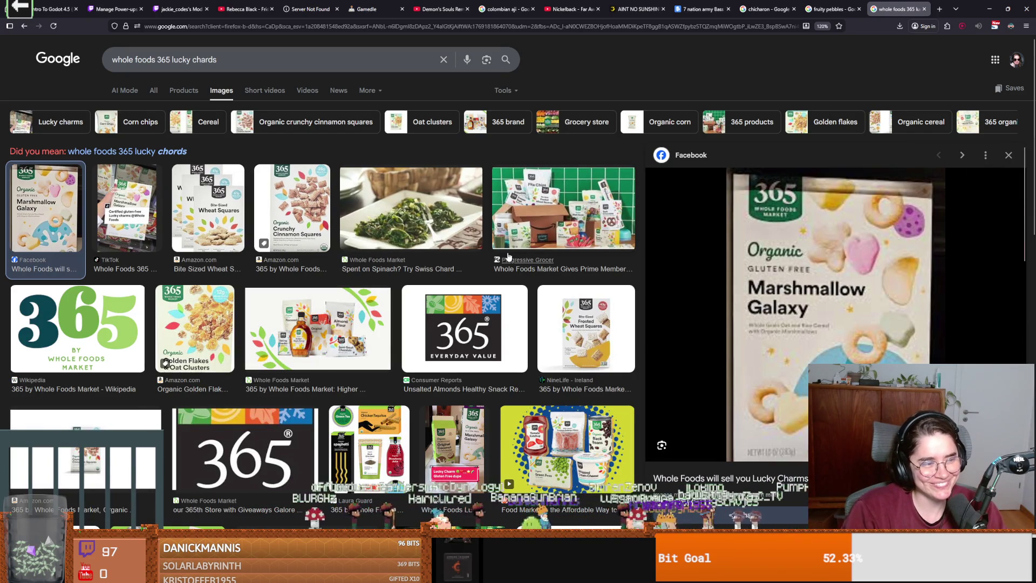
triple_click(236, 55)
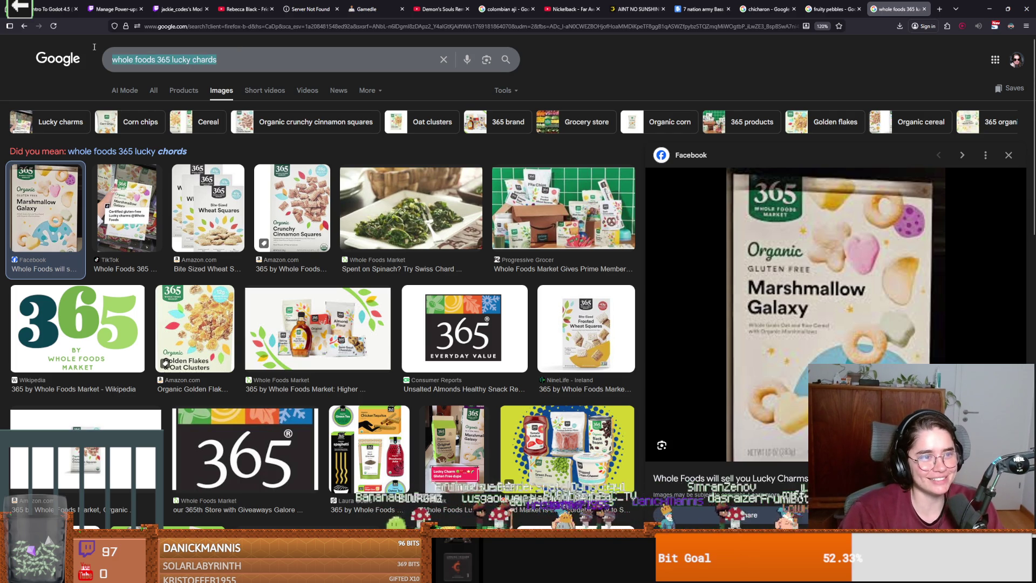
type("captain")
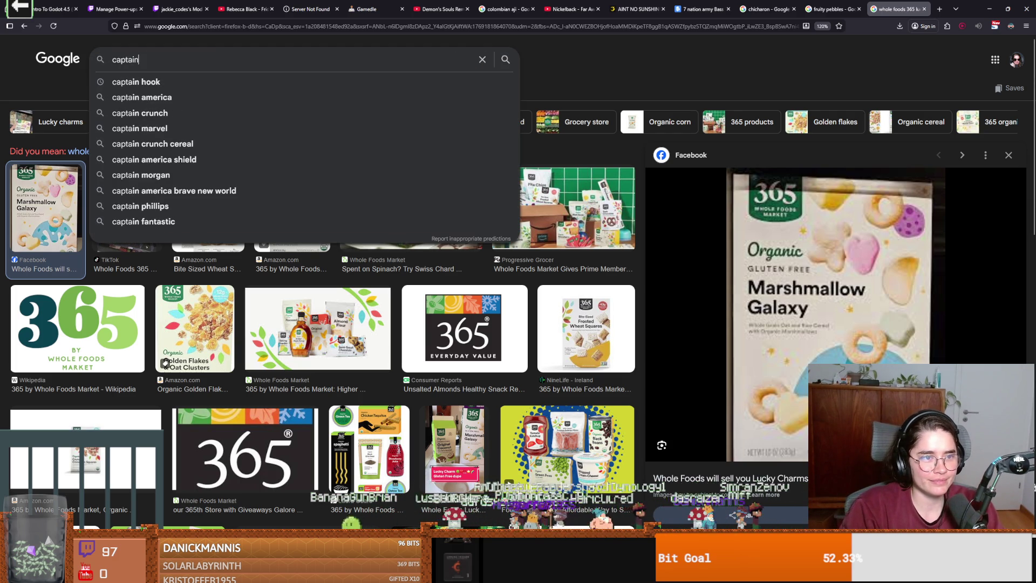
type(" crunch")
key("Return")
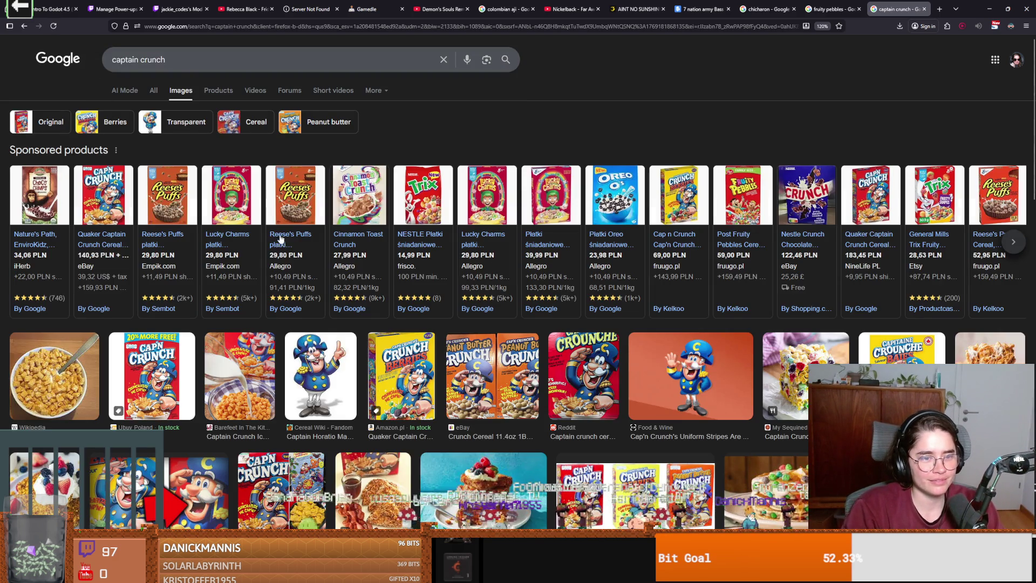
left_click(160, 396)
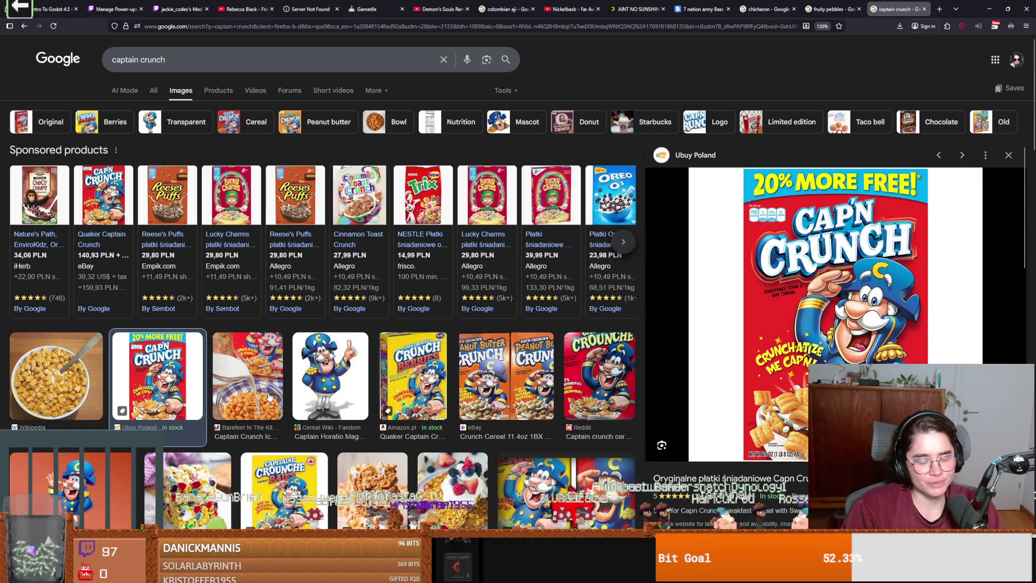
- Scroll the Cap'n Crunch results, open a blank tab and minimize Firefox to reveal the Godot editor
scroll(272, 397, "down", 2)
scroll(272, 398, "down", 3)
scroll(270, 397, "down", 3)
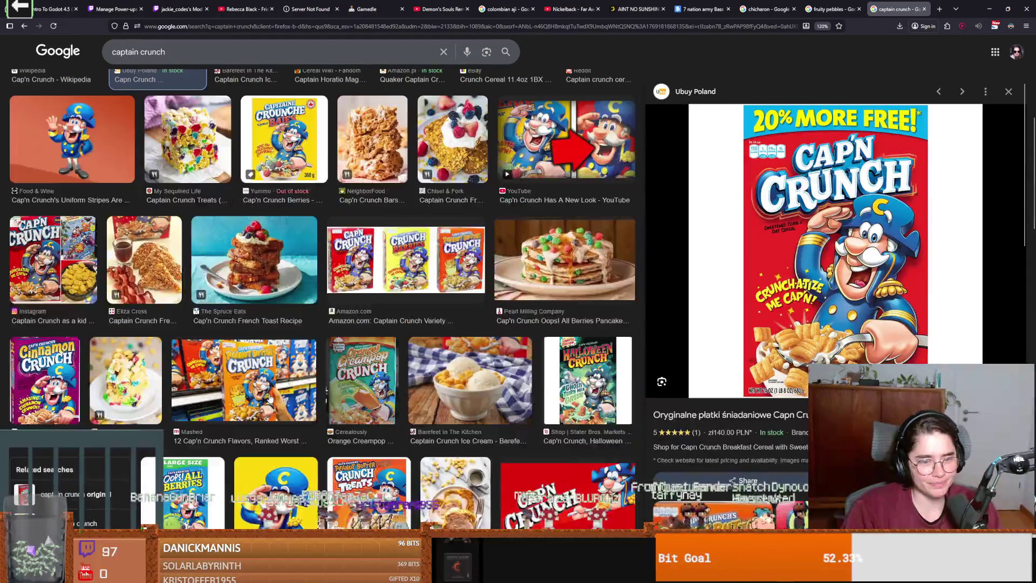
scroll(266, 398, "up", 7)
scroll(267, 398, "up", 1)
mouse_move(297, 207)
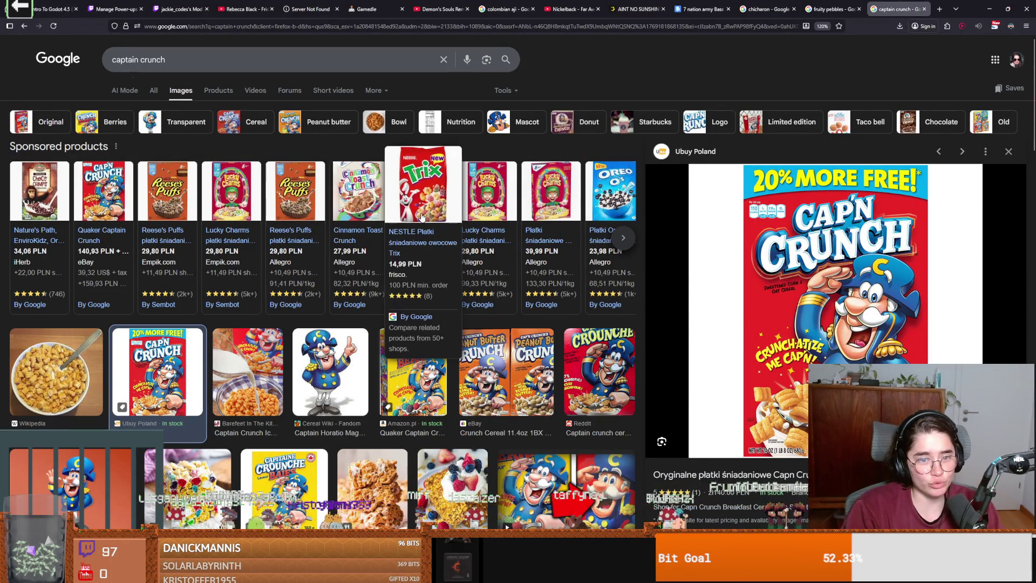
key("ctrl+t")
left_click(999, 5)
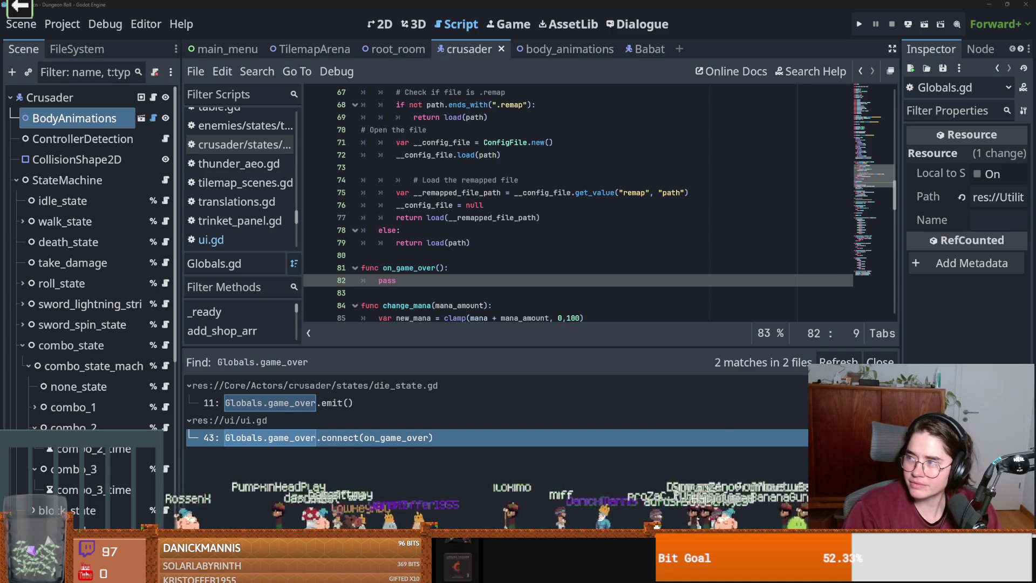
- Switch back to Firefox and trim the Google query down to 'cinnamon toast br'
key("alt+Tab")
left_click(177, 59)
key("BackSpace")
key("BackSpace")
key("BackSpace")
key("BackSpace")
key("BackSpace")
- Search 'cinnamon toast crunch' and preview the Every Little Crumb and My Kitchen Little images
type("crunch")
key("Return")
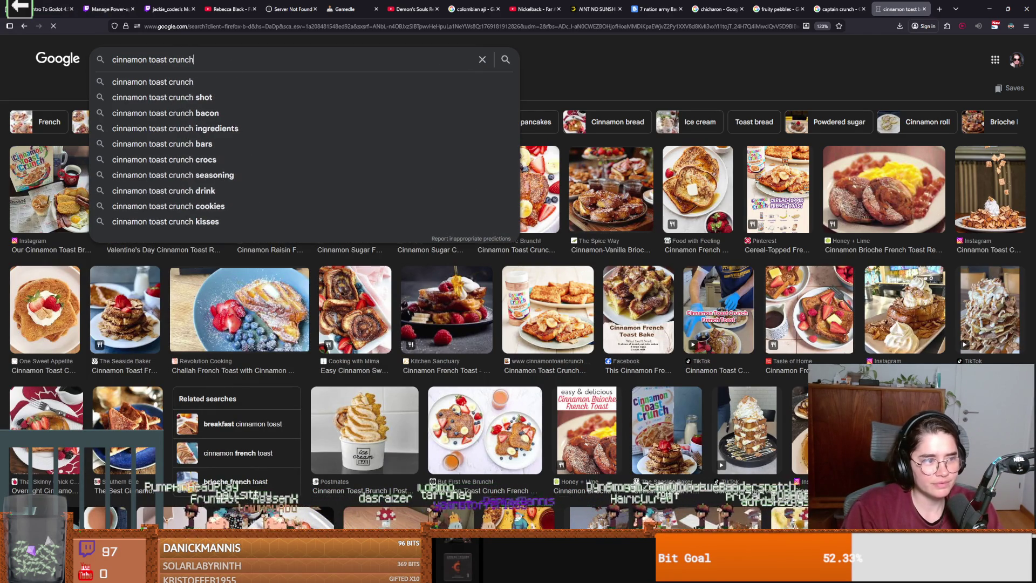
scroll(339, 288, "down", 2)
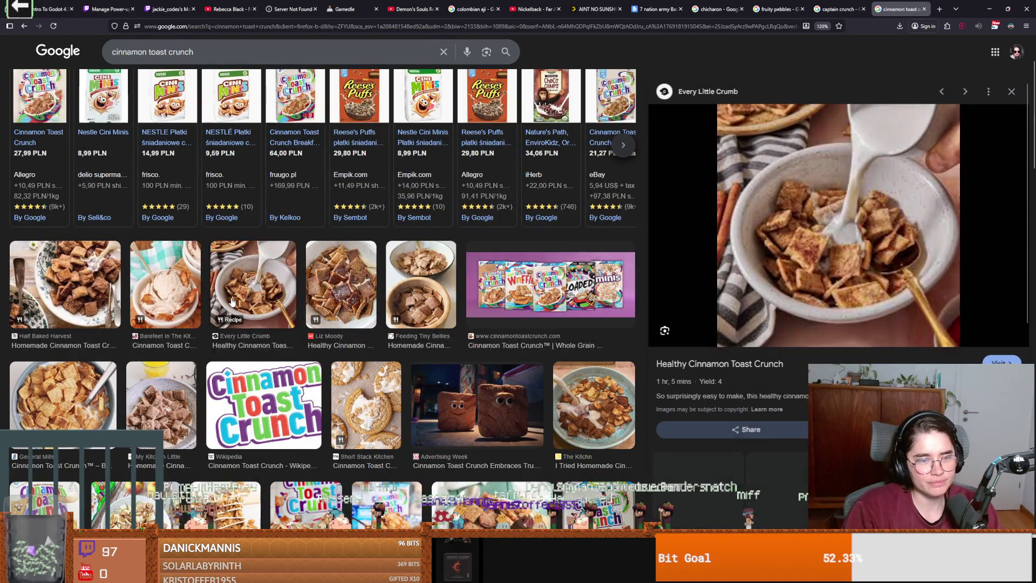
left_click(228, 299)
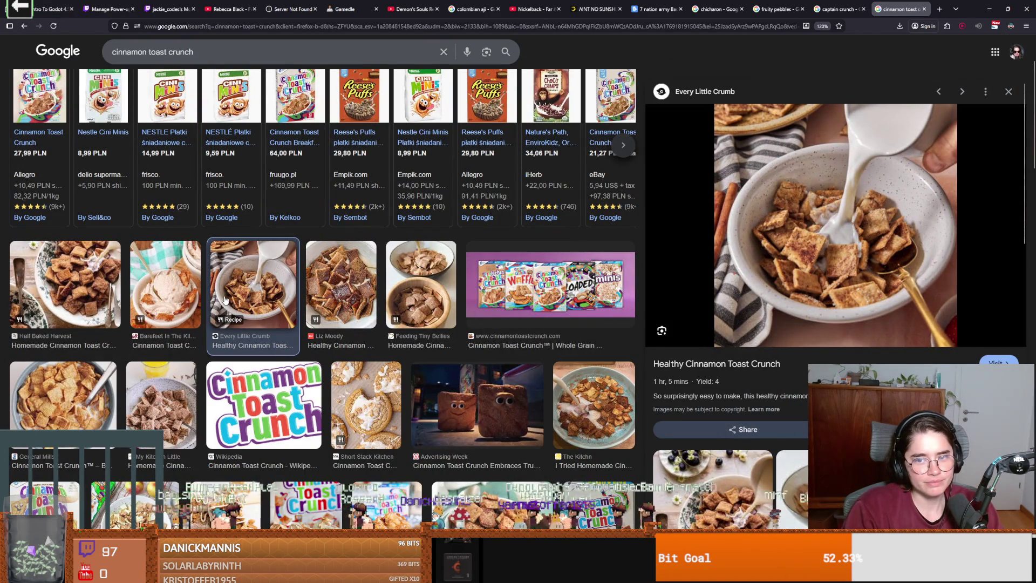
left_click(162, 414)
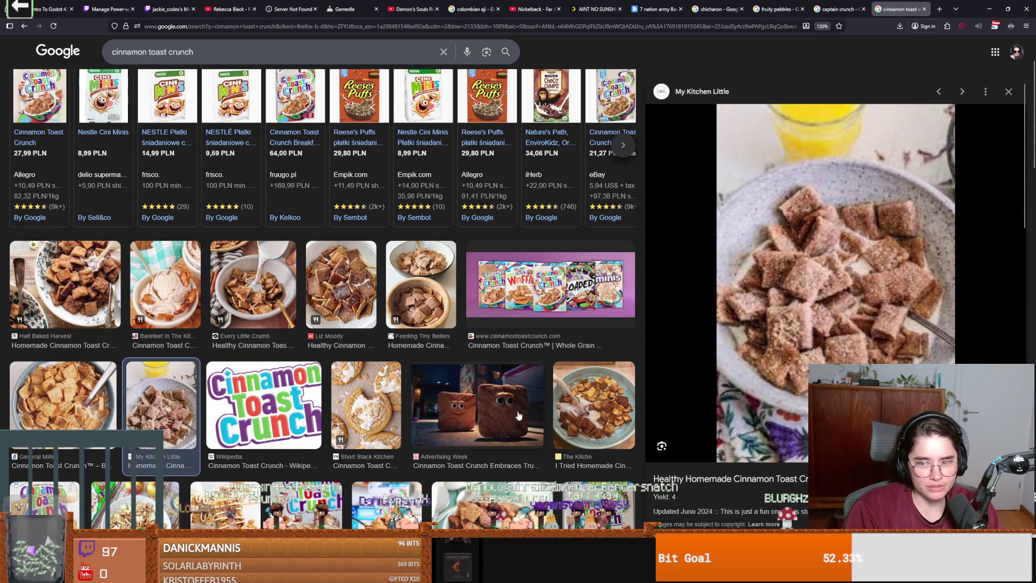
scroll(515, 413, "down", 3)
scroll(509, 406, "down", 1)
- Preview the Desserts With Benefits, 4 Sons 'R' Us and Amazon box images, then type 'kellogs' as a new query
left_click(500, 326)
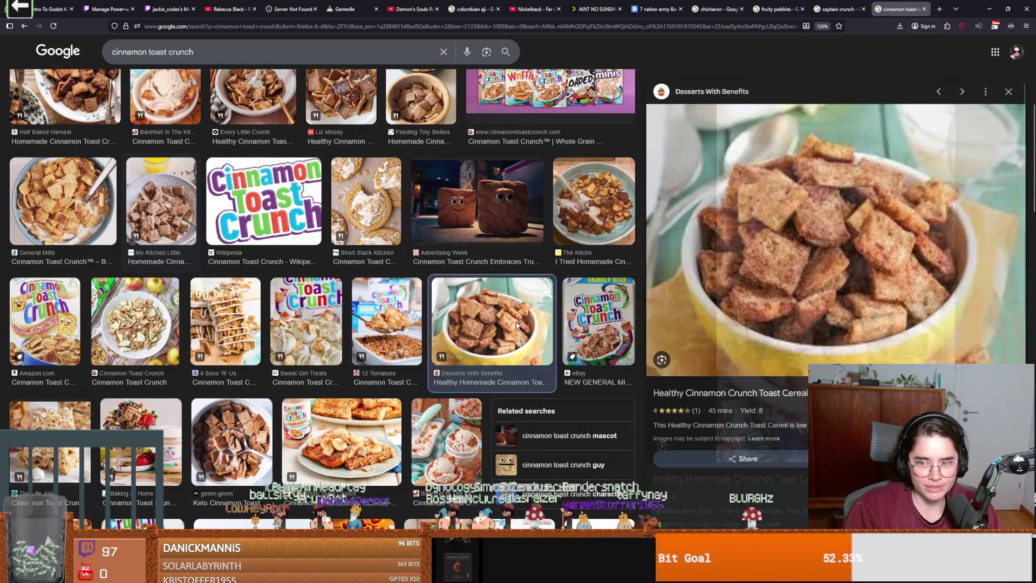
left_click(240, 324)
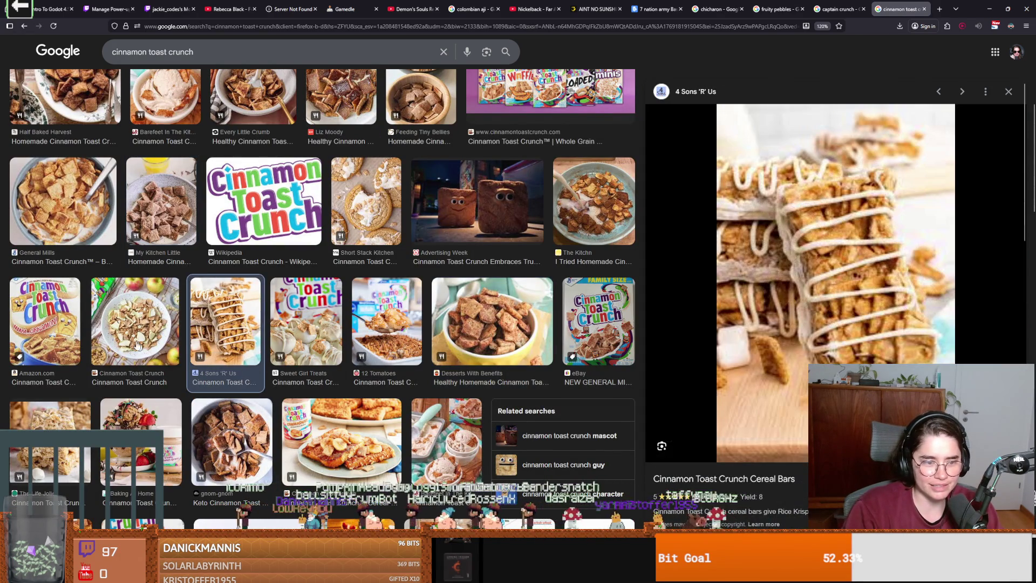
scroll(71, 307, "up", 2)
left_click(38, 385)
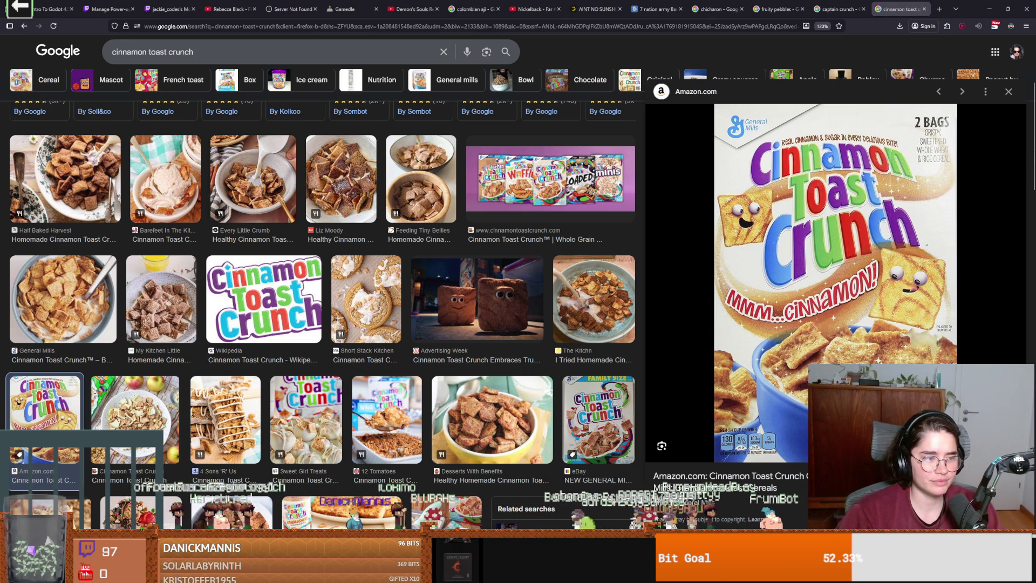
triple_click(162, 52)
type("kellogs")
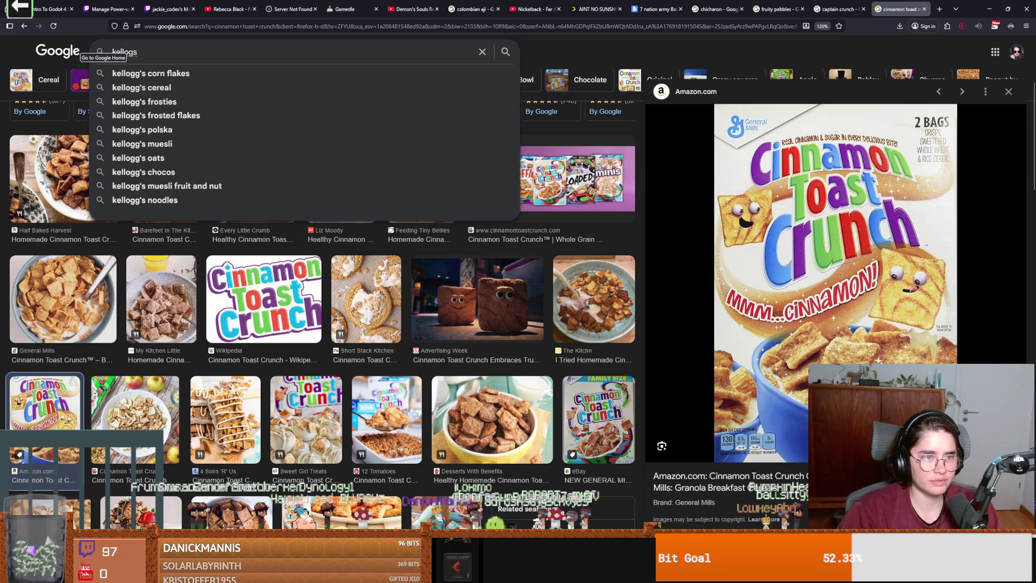
- Search kellogg's cereal images and look through the Baking Business collage preview
left_click(129, 88)
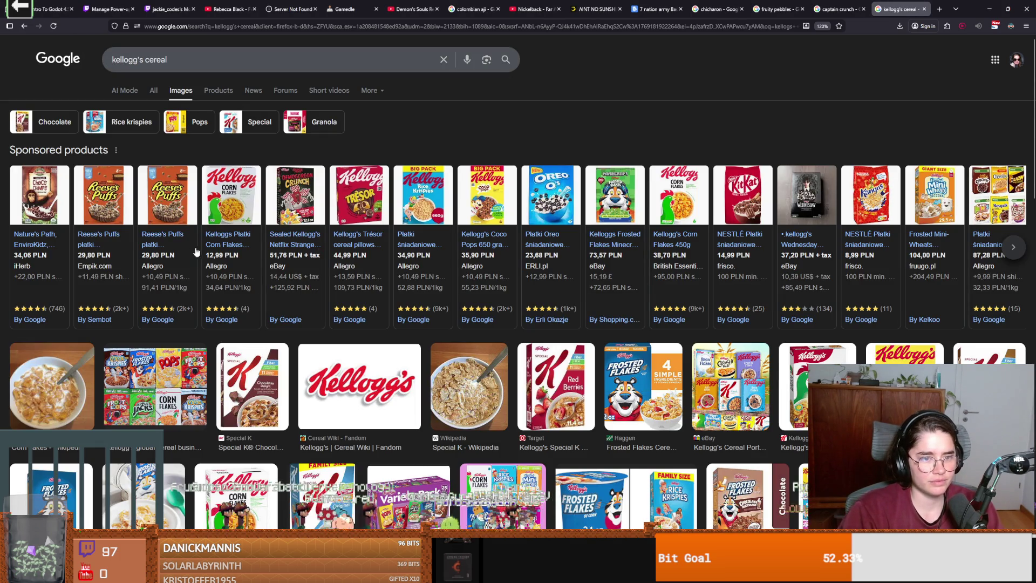
left_click(136, 394)
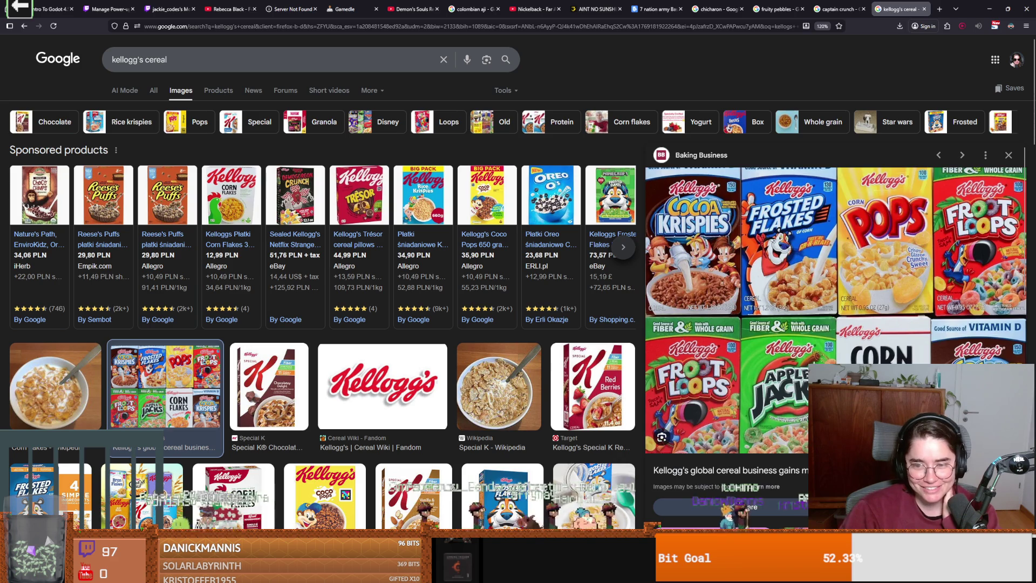
scroll(840, 336, "down", 5)
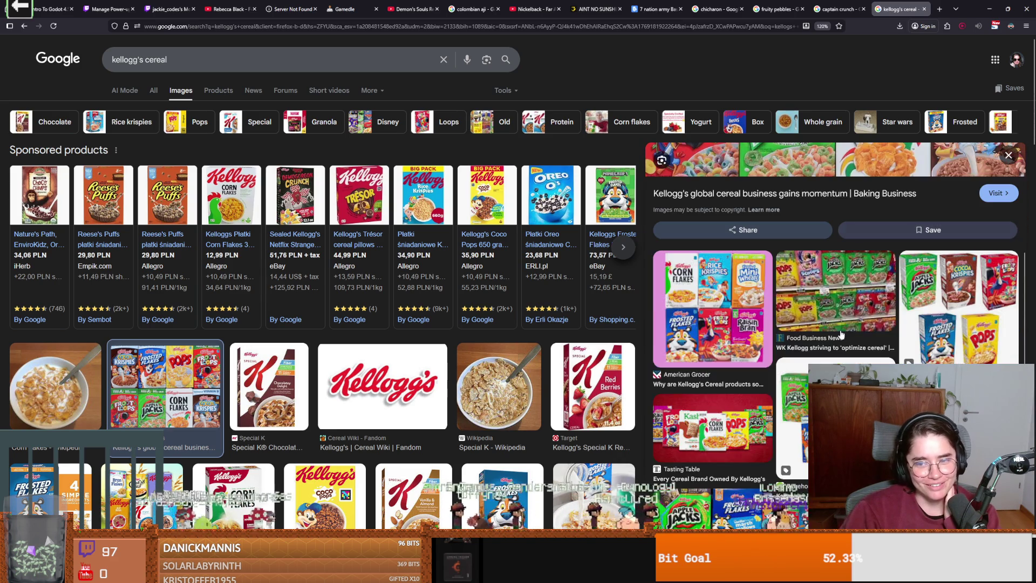
scroll(840, 336, "down", 3)
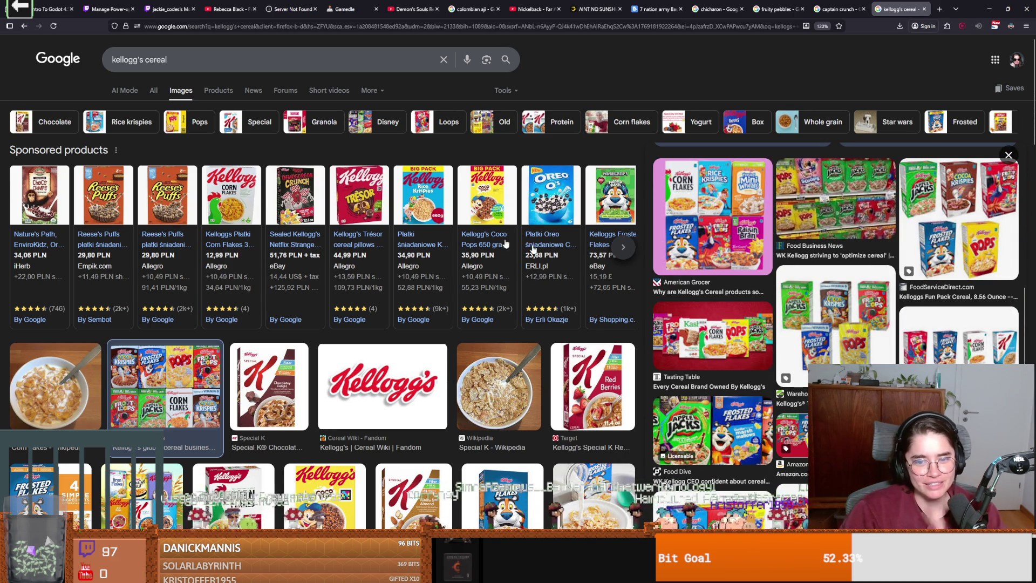
- Replace the search query with 'american cerial'
left_click(249, 60)
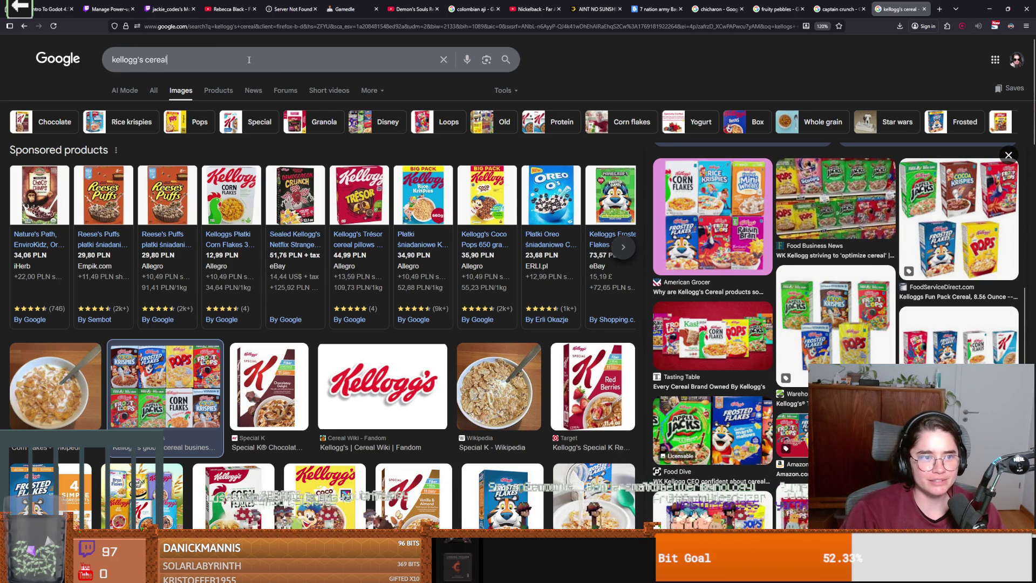
key("ctrl+a")
type("american cer")
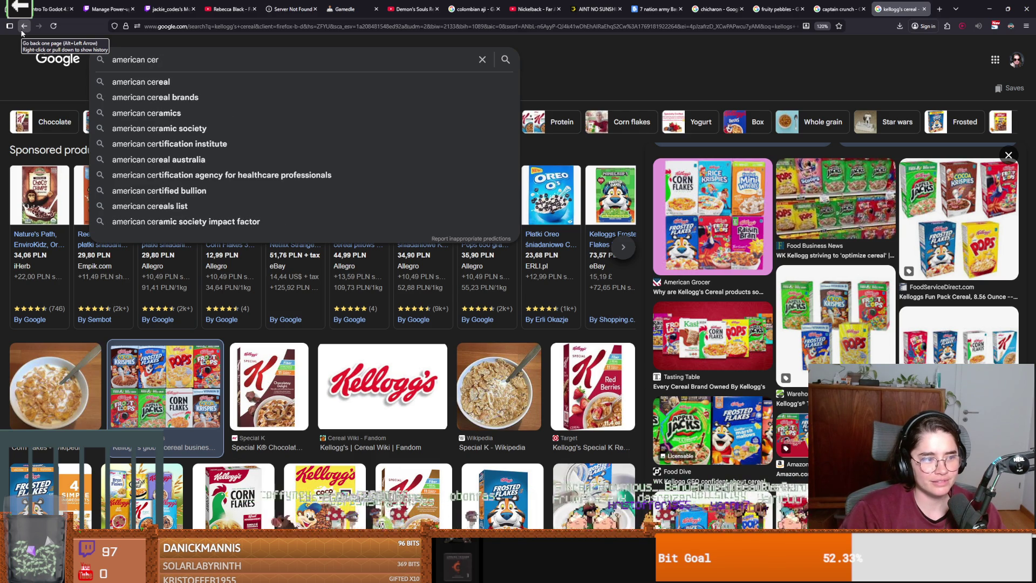
type("ial")
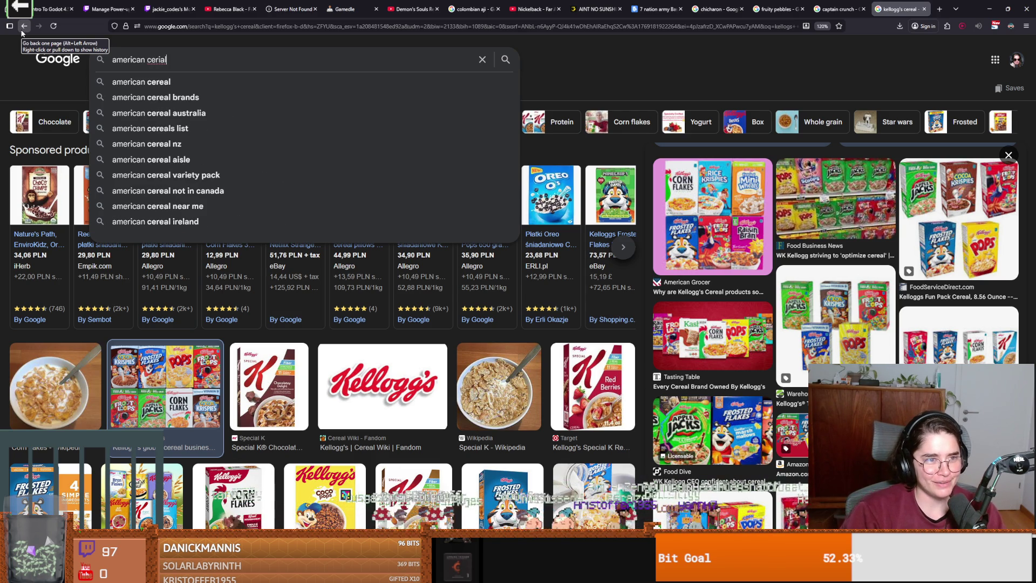
- Search american cereal images and preview the 2foodtrippers Kellogg's boxes image
left_click(186, 81)
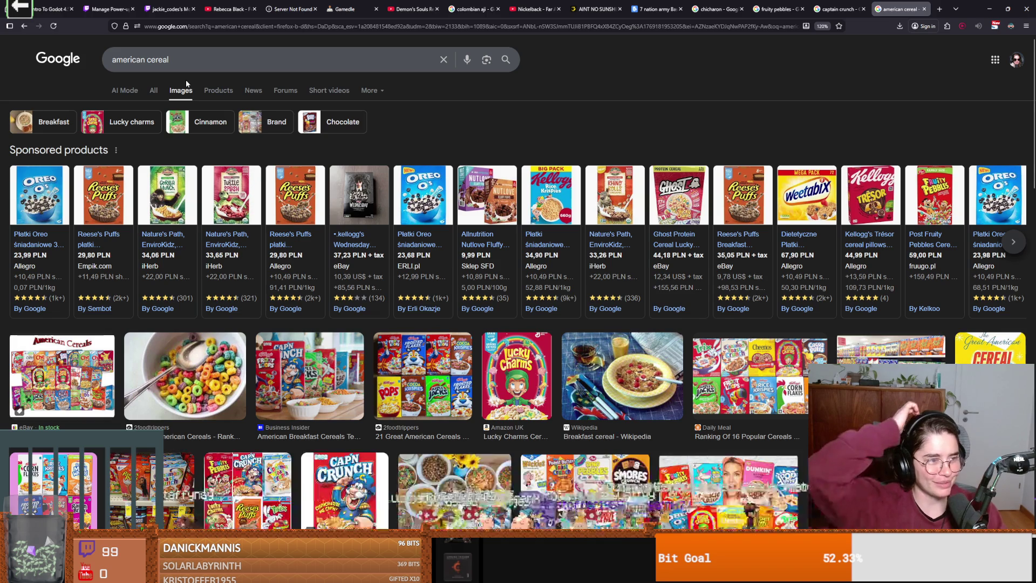
scroll(378, 291, "down", 2)
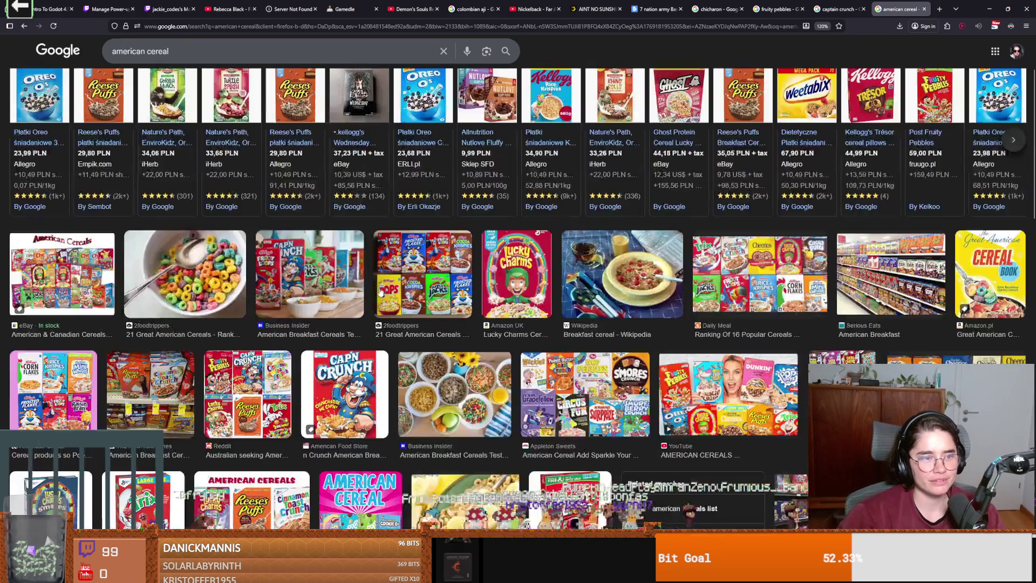
scroll(88, 131, "up", 1)
left_click(429, 340)
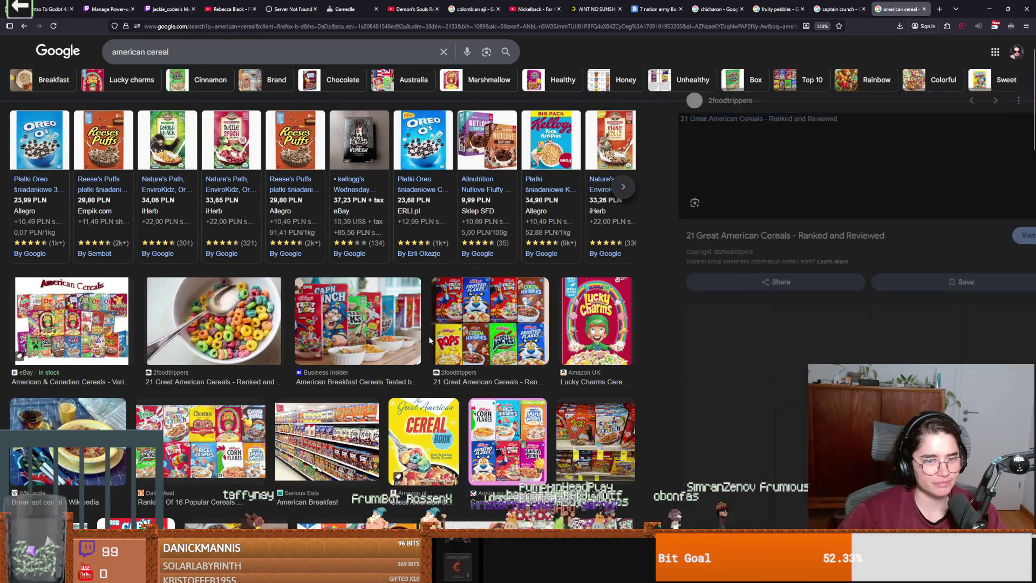
scroll(584, 392, "down", 1)
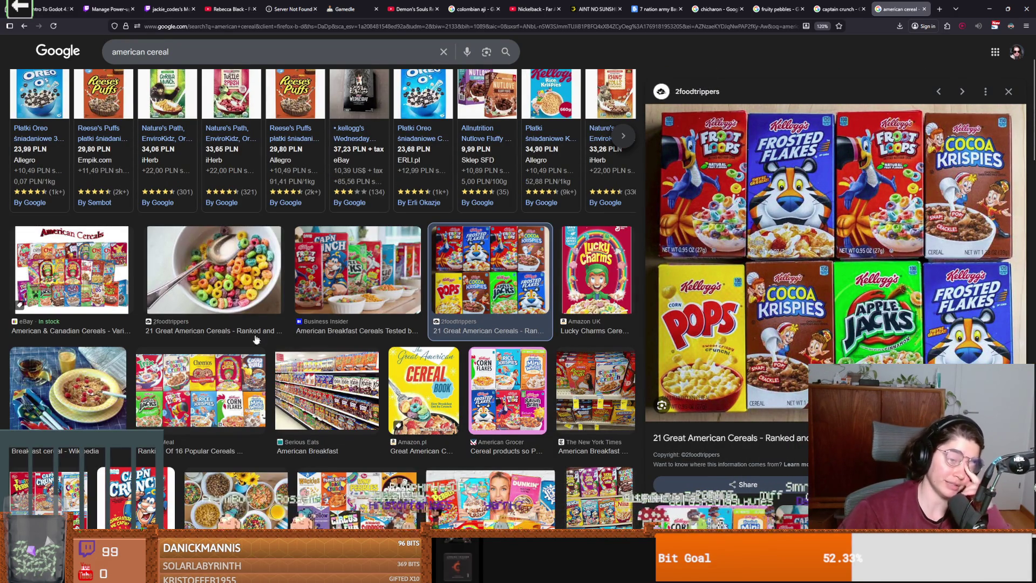
- View the eBay American Cereals collage and its related images, then return to Godot
left_click(81, 270)
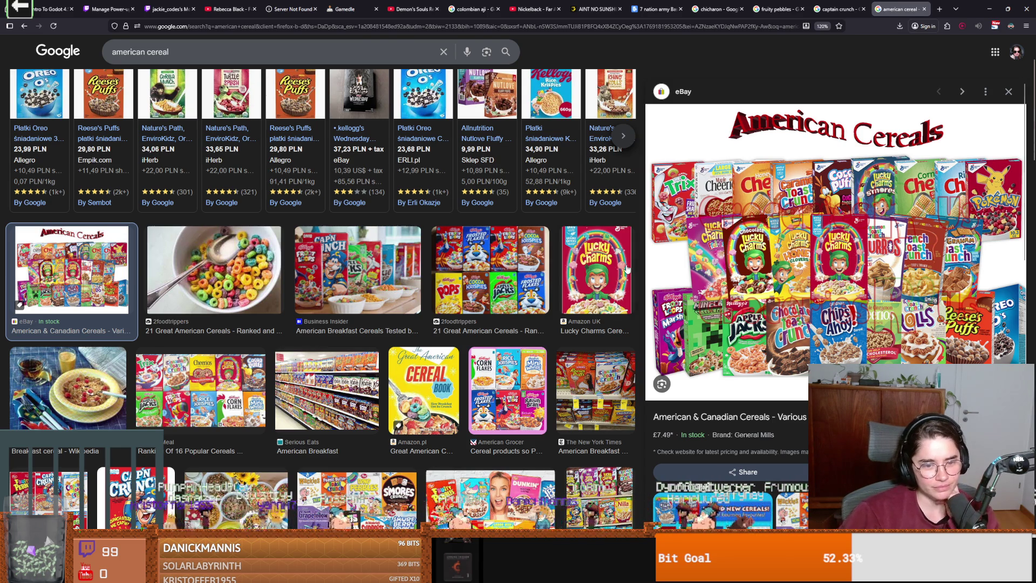
scroll(622, 269, "down", 3)
scroll(621, 270, "down", 2)
scroll(622, 270, "down", 1)
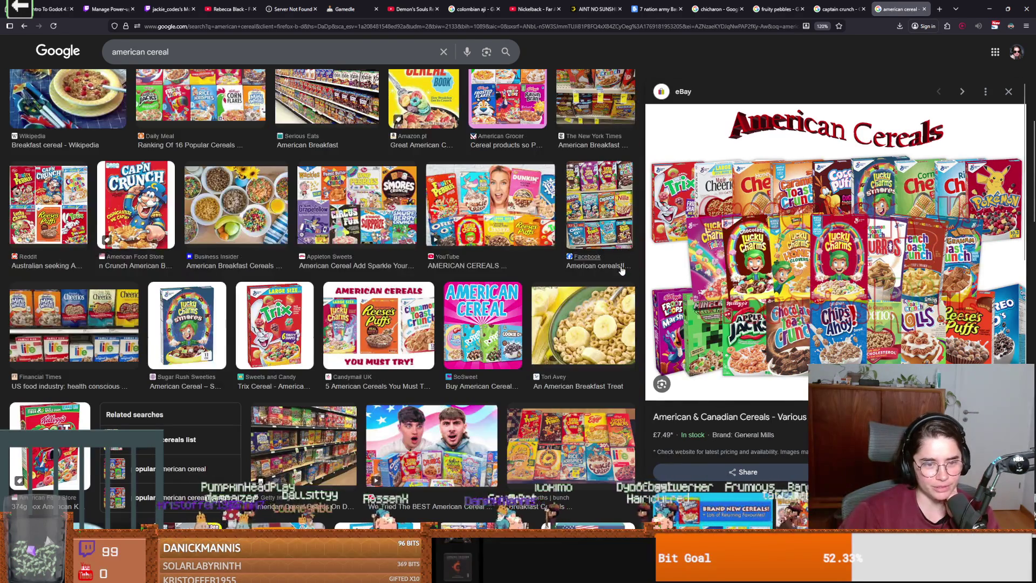
scroll(622, 270, "down", 1)
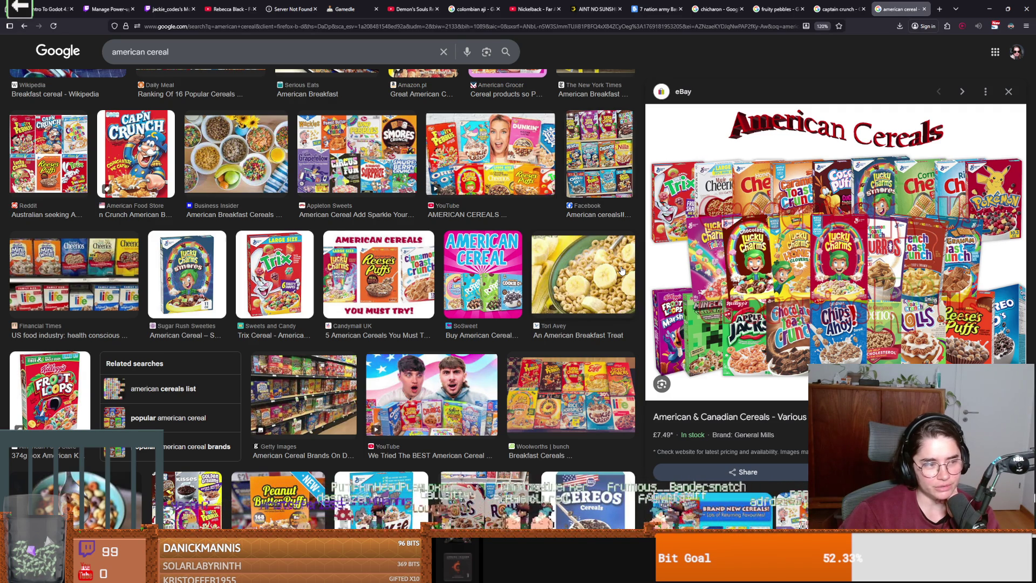
scroll(621, 270, "down", 2)
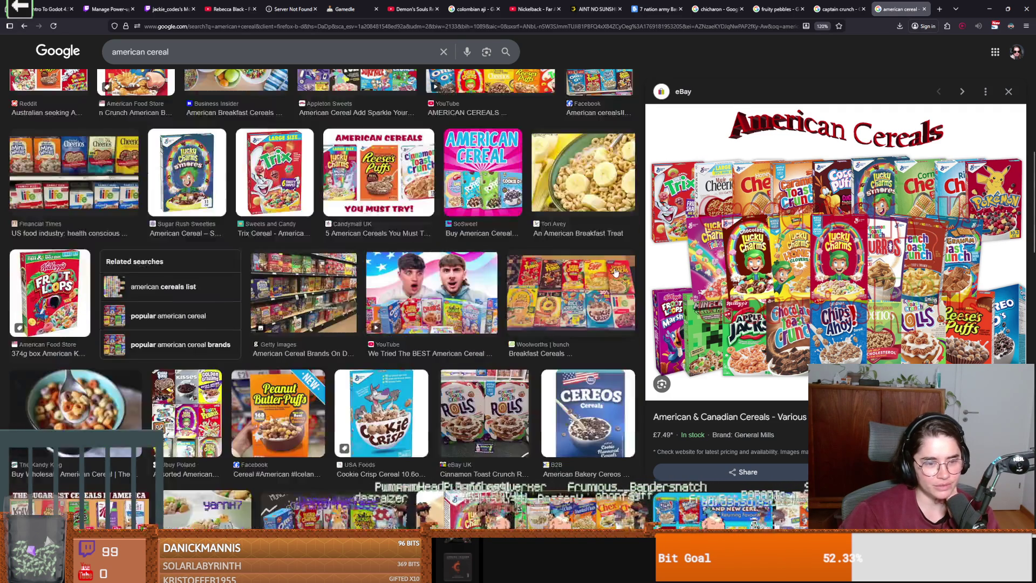
scroll(621, 269, "down", 2)
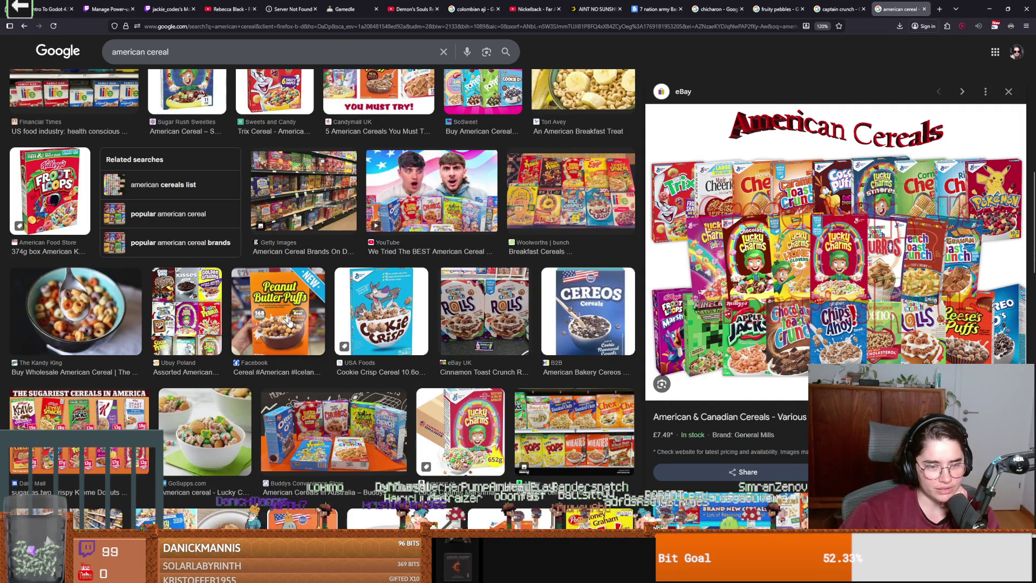
scroll(401, 422, "down", 2)
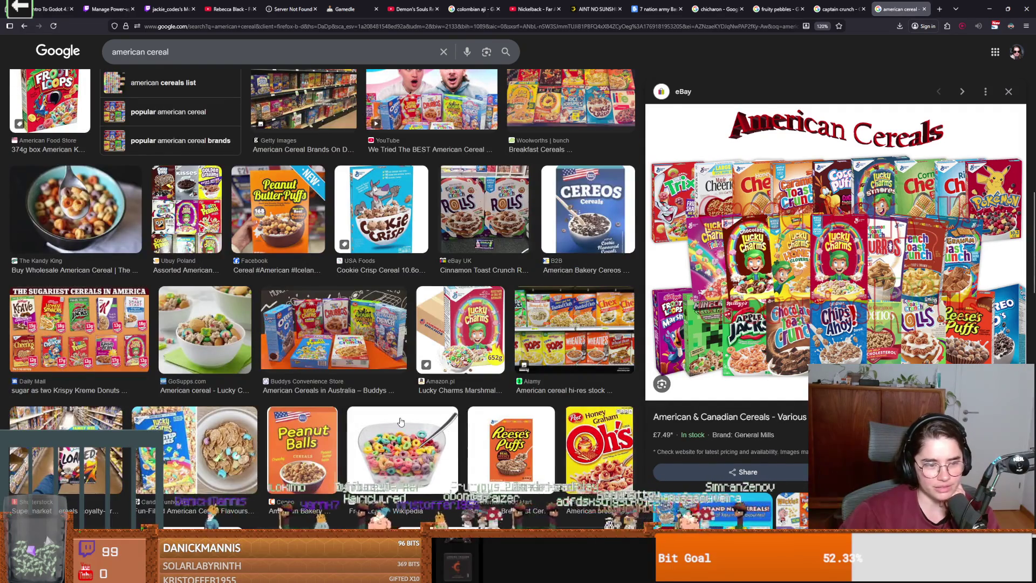
scroll(400, 421, "up", 1)
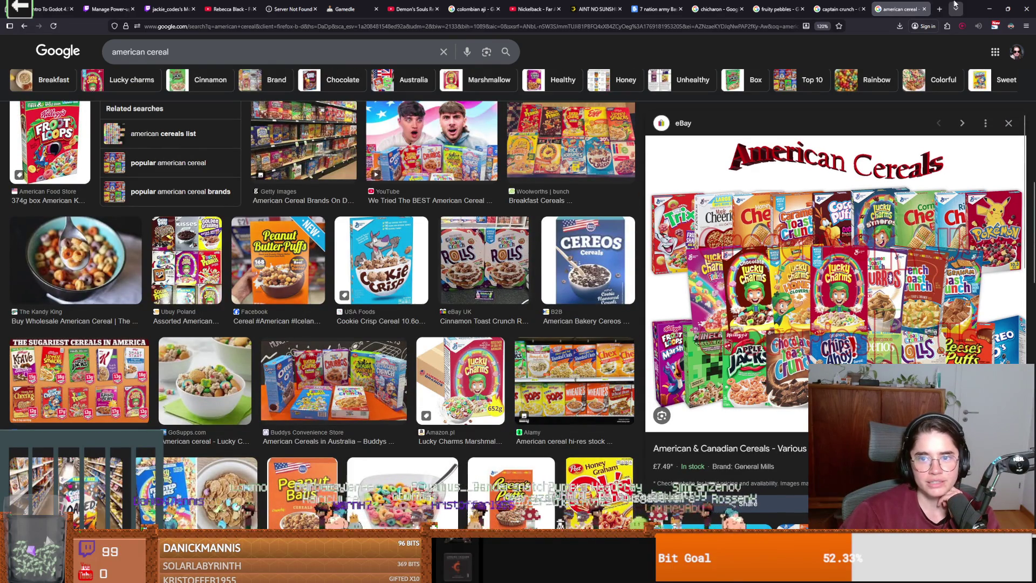
key("alt+Tab")
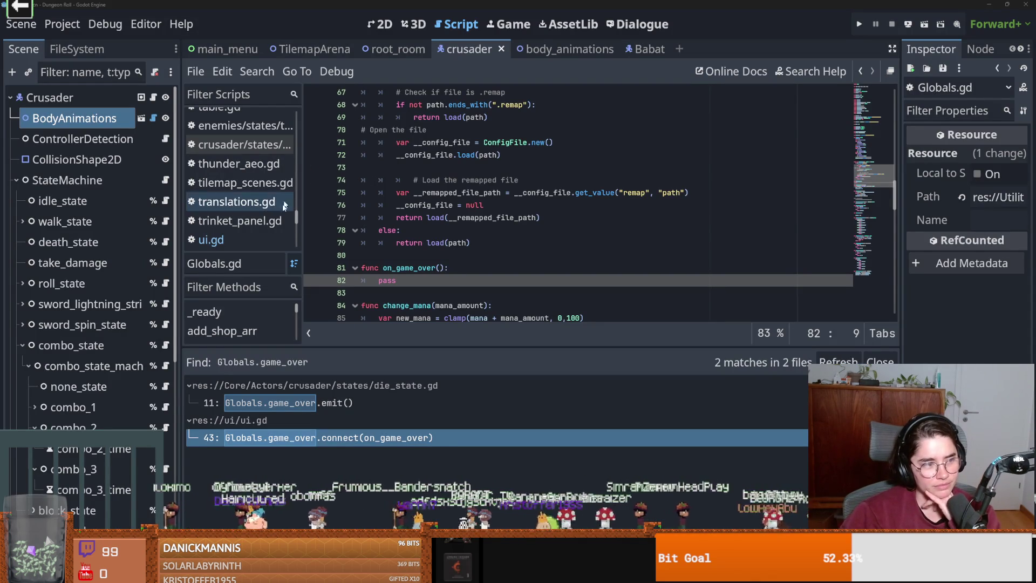
- Review the on_game_over function and its pass placeholder in Globals.gd, saving the script
left_click(511, 229)
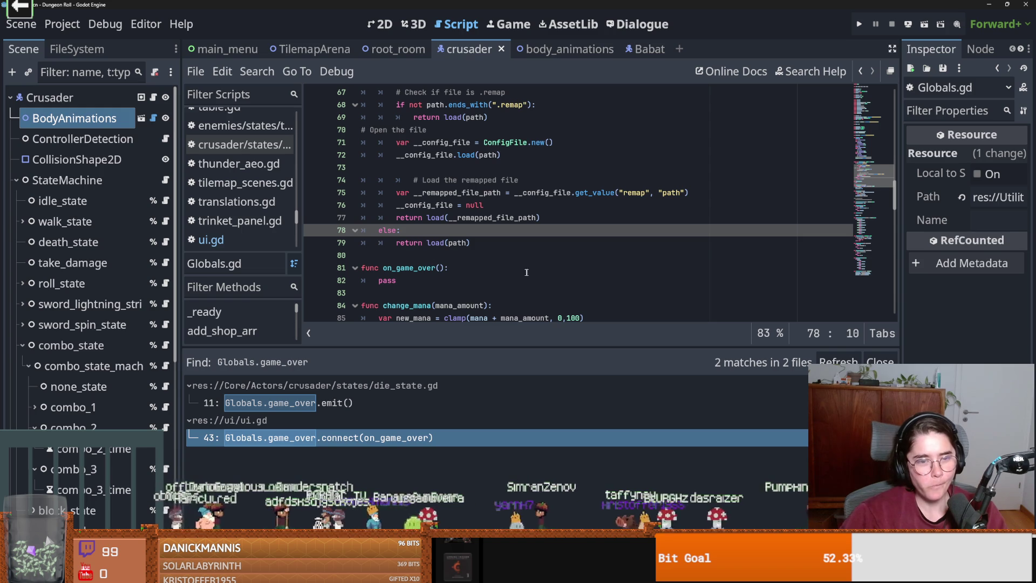
scroll(481, 252, "up", 5)
key("ctrl+s")
double_click(529, 217)
scroll(489, 244, "down", 5)
double_click(387, 280)
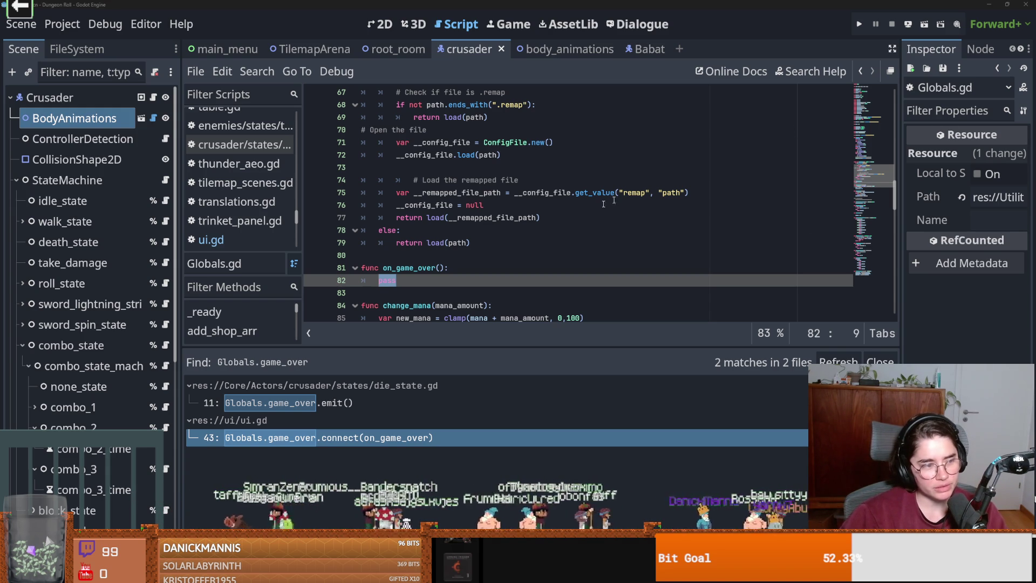
left_click(571, 219)
key("ctrl+s")
- Scroll to the top of Globals.gd and run the project for a test
scroll(421, 271, "up", 7)
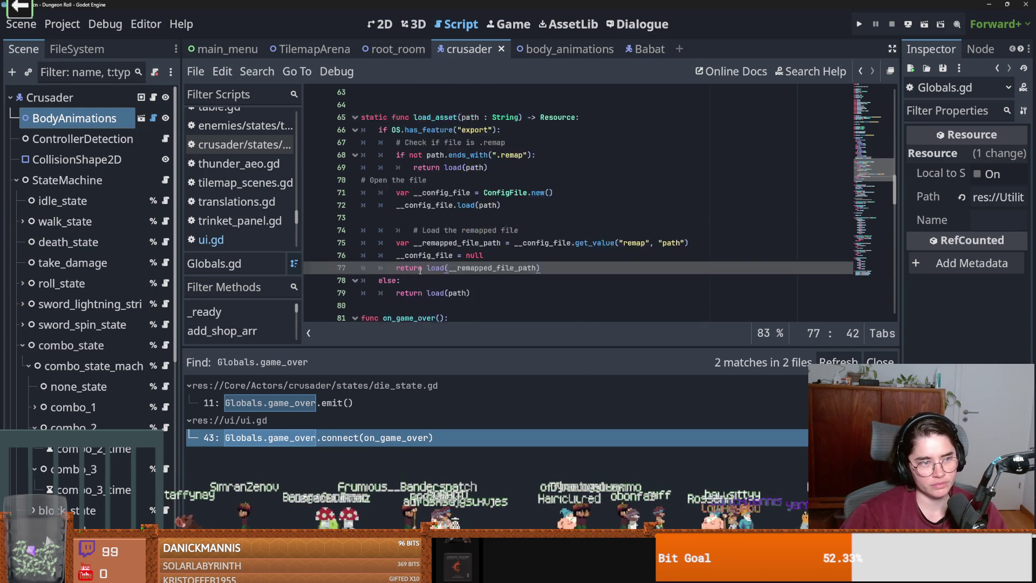
scroll(420, 271, "up", 14)
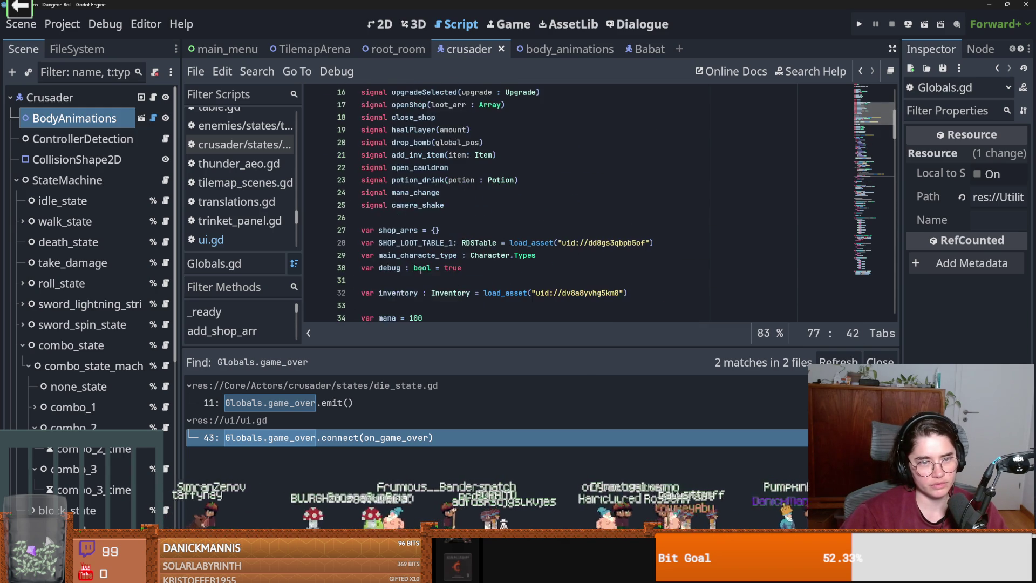
scroll(420, 271, "up", 2)
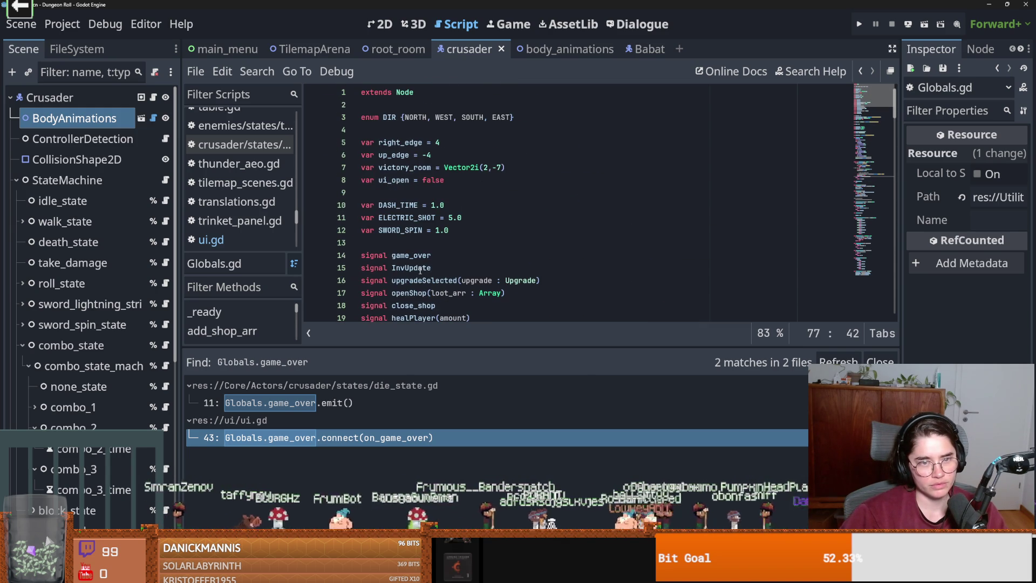
left_click(859, 24)
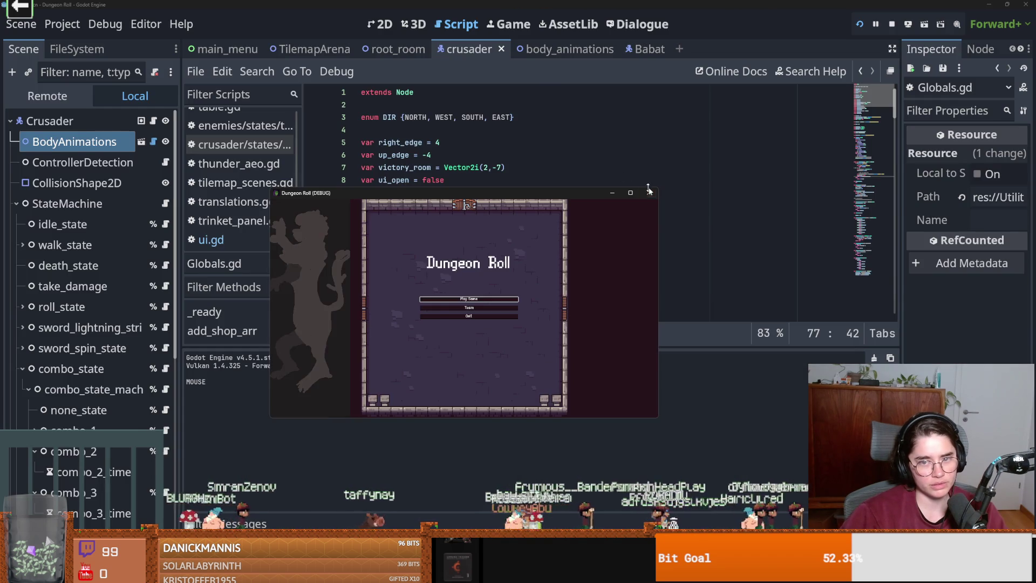
- Stop the running game and open Inventory.gd from the Inventory type on line 32
left_click(649, 192)
scroll(464, 203, "down", 15)
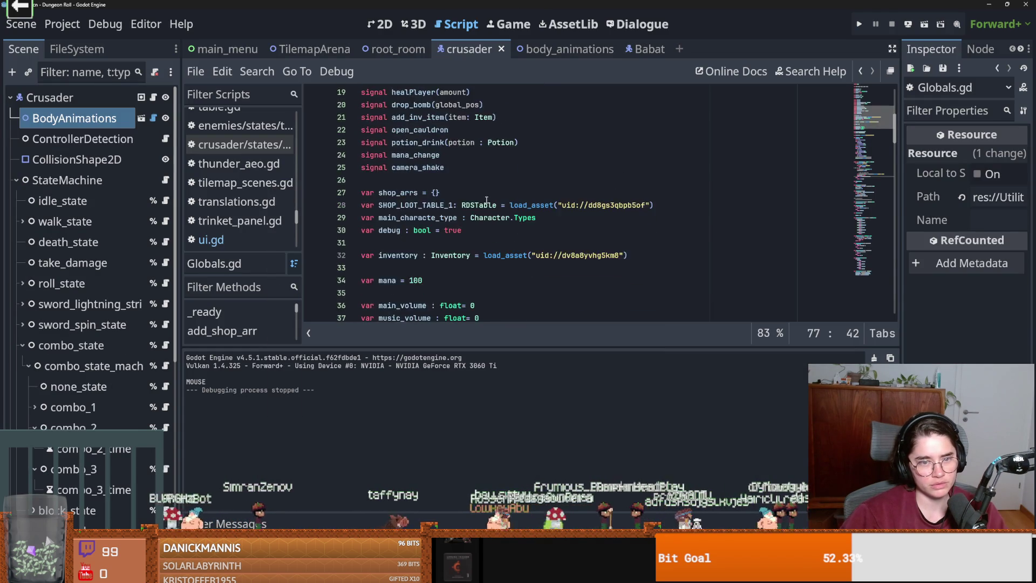
scroll(464, 203, "up", 11)
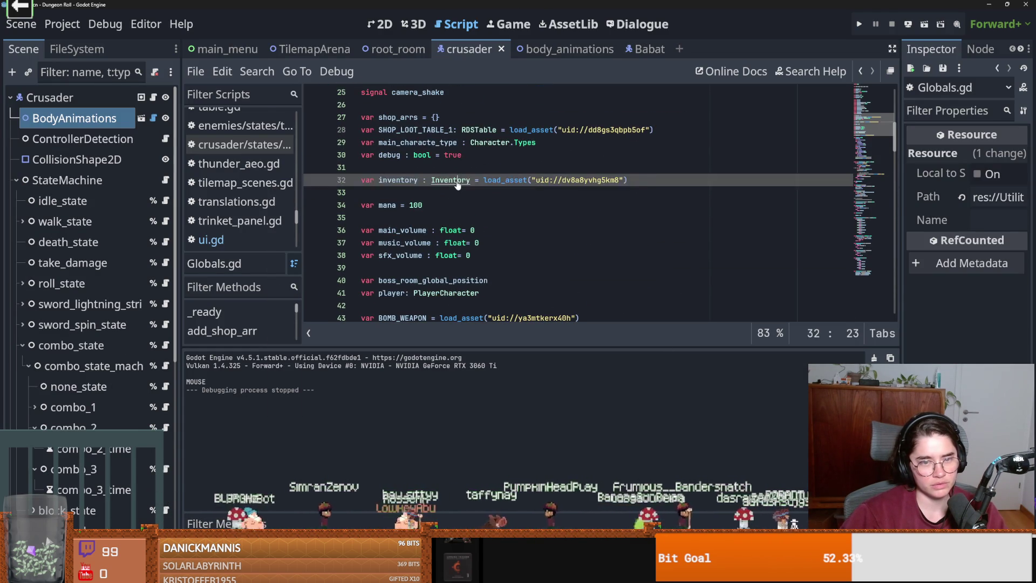
left_click(448, 180, "ctrl")
scroll(497, 228, "up", 1)
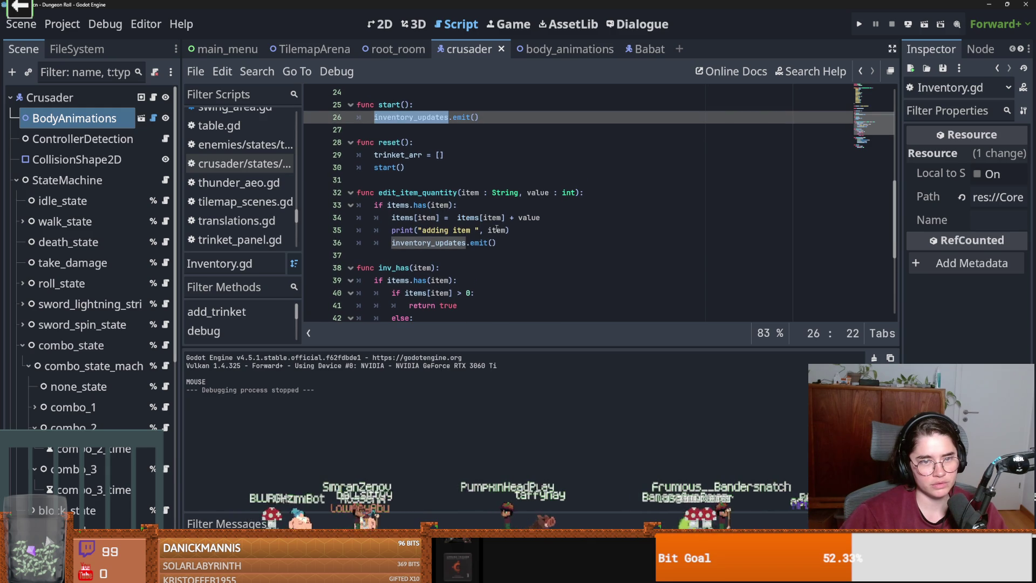
scroll(496, 229, "up", 2)
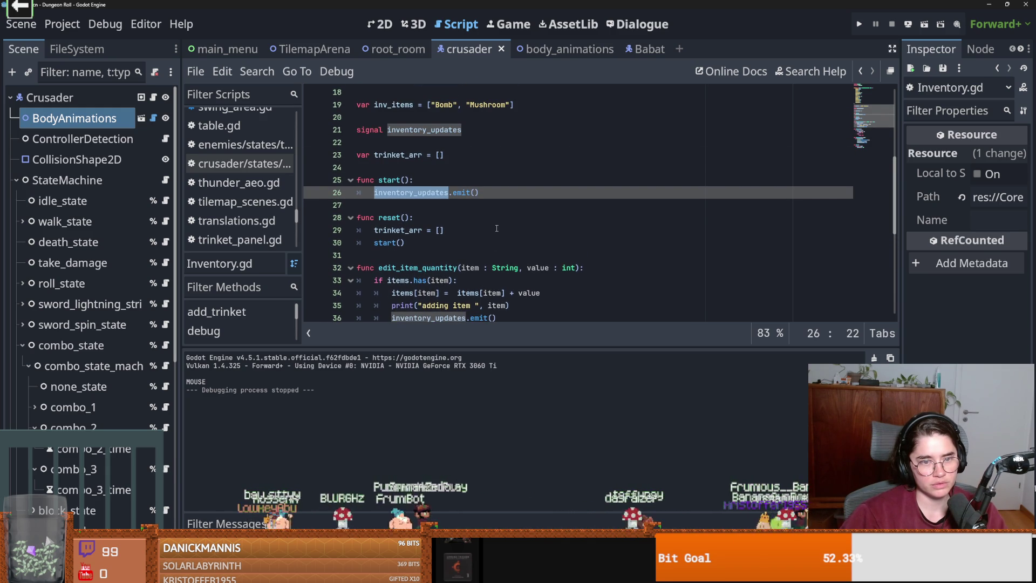
scroll(496, 228, "down", 1)
double_click(389, 179)
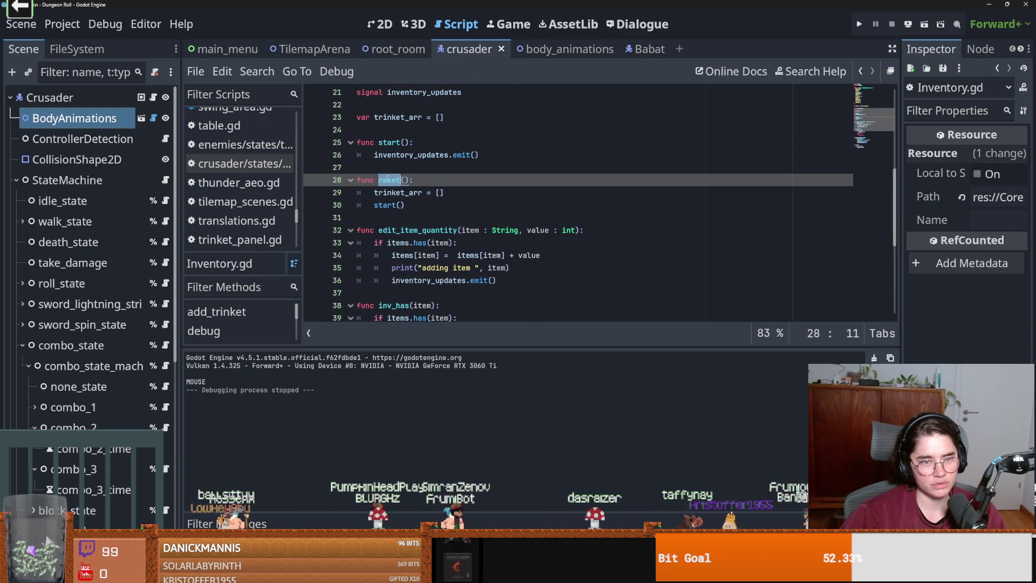
scroll(420, 216, "down", 1)
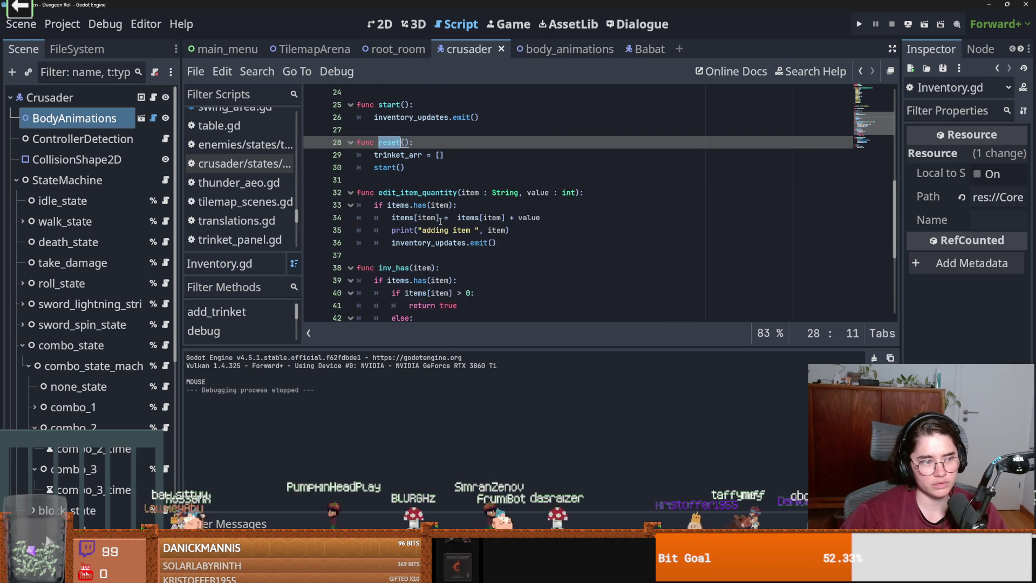
scroll(440, 221, "down", 5)
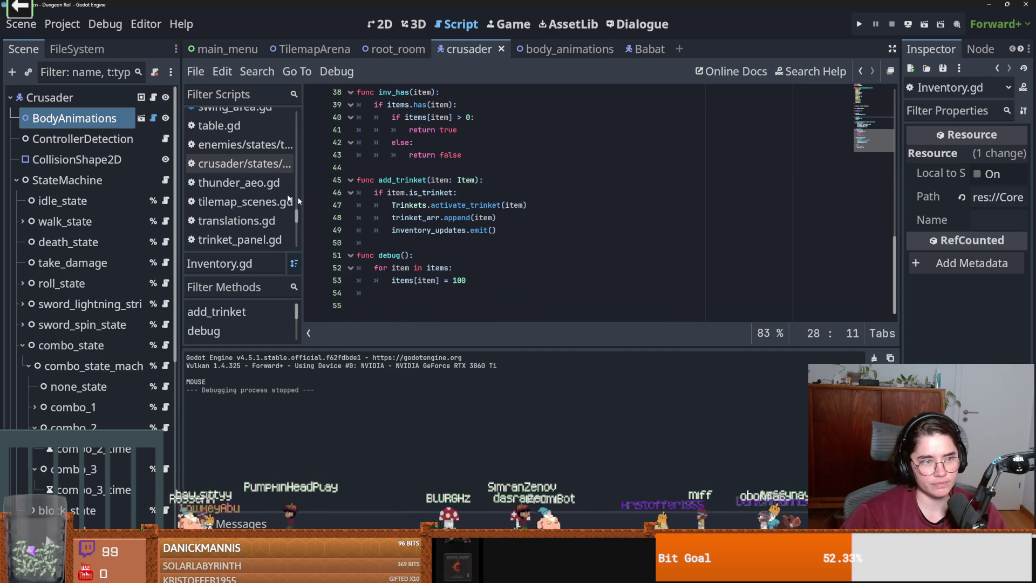
scroll(377, 205, "up", 10)
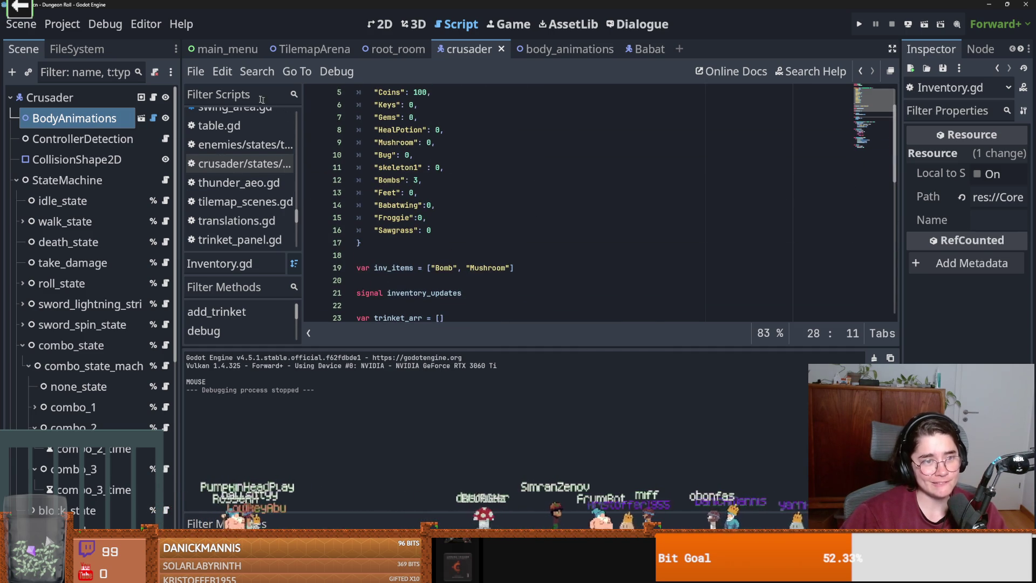
scroll(378, 161, "up", 2)
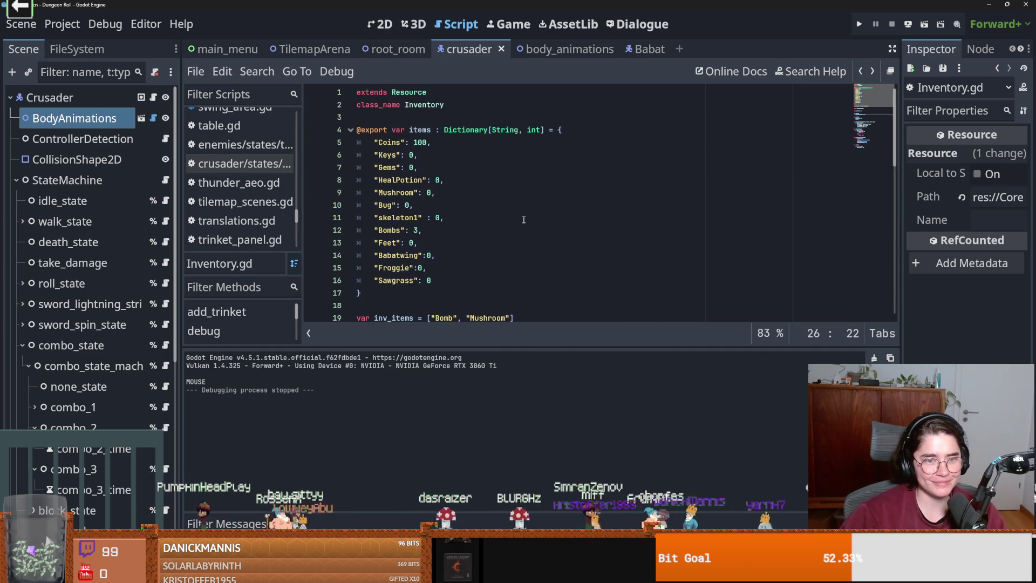
scroll(410, 161, "down", 7)
double_click(410, 142)
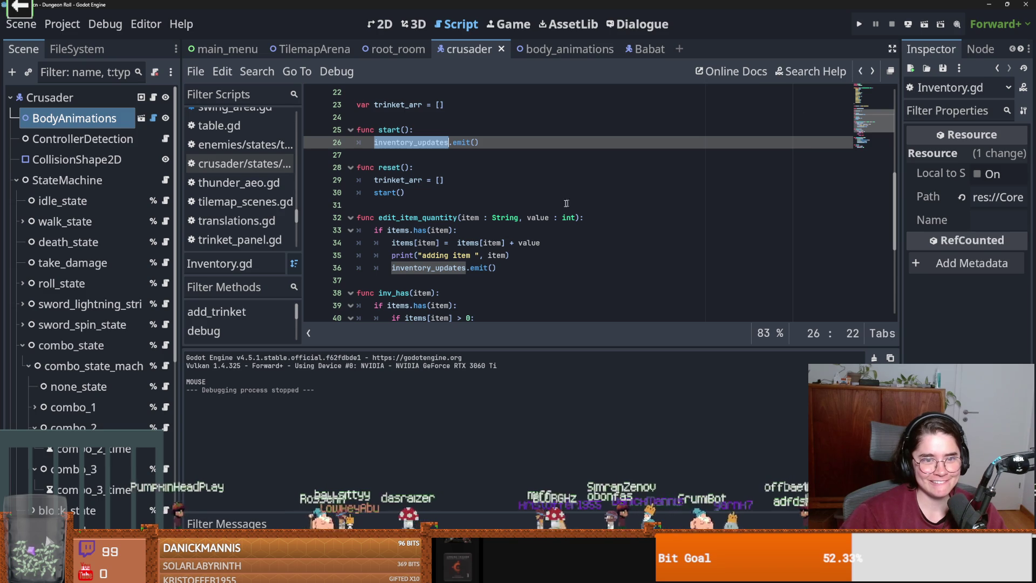
scroll(467, 199, "up", 6)
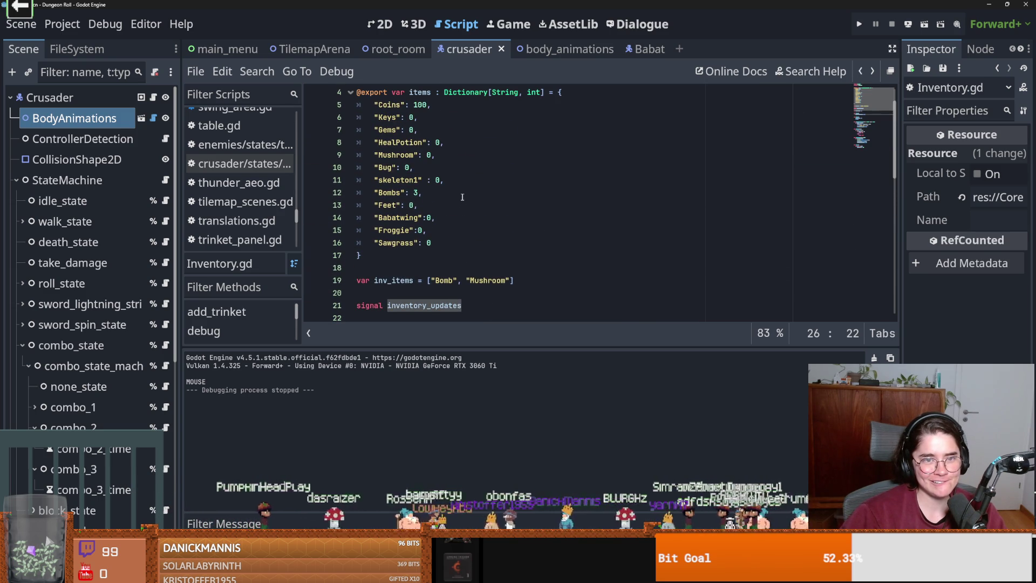
scroll(461, 197, "up", 1)
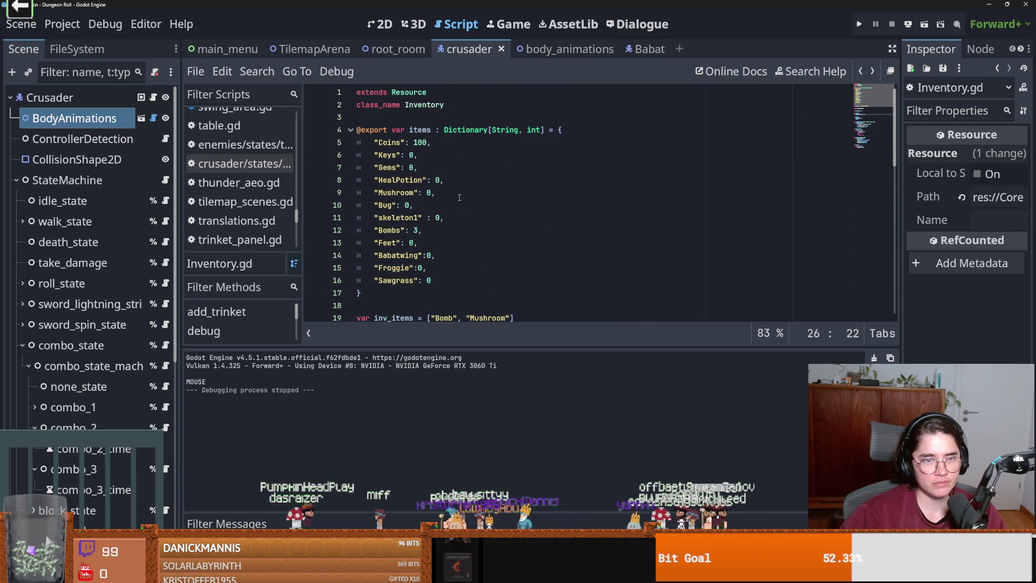
scroll(456, 198, "down", 5)
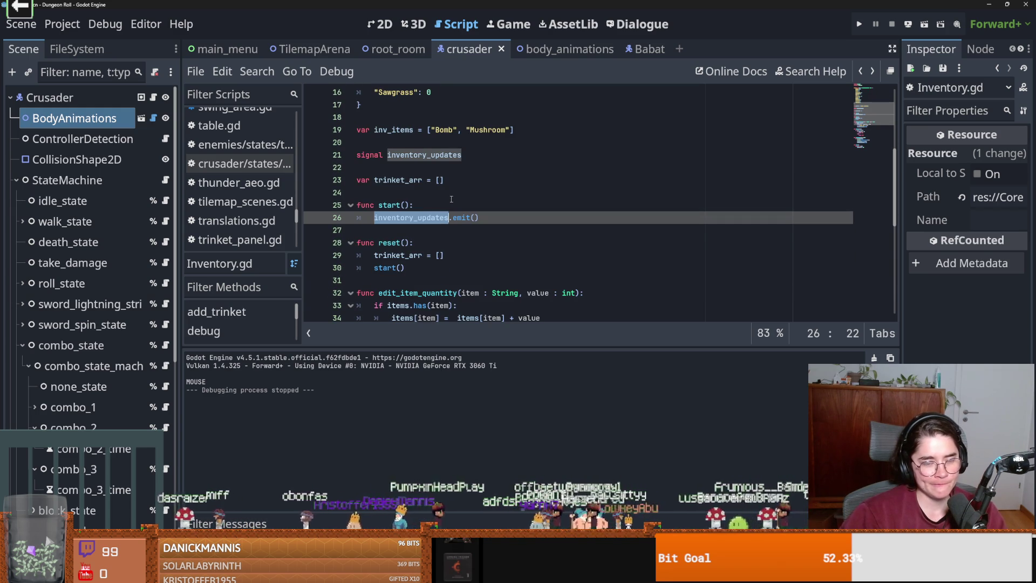
scroll(451, 199, "down", 5)
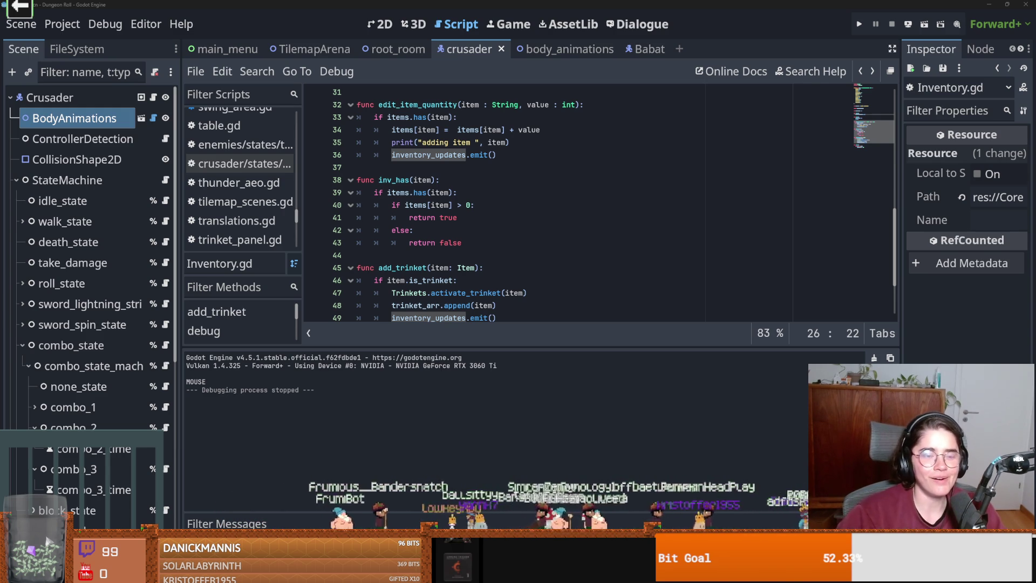
scroll(458, 280, "up", 8)
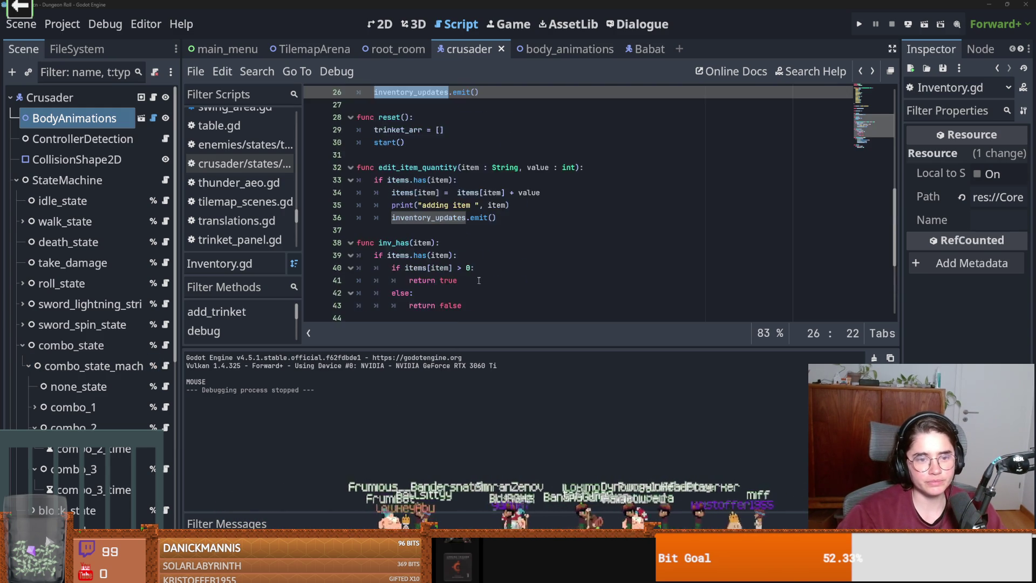
scroll(382, 156, "up", 3)
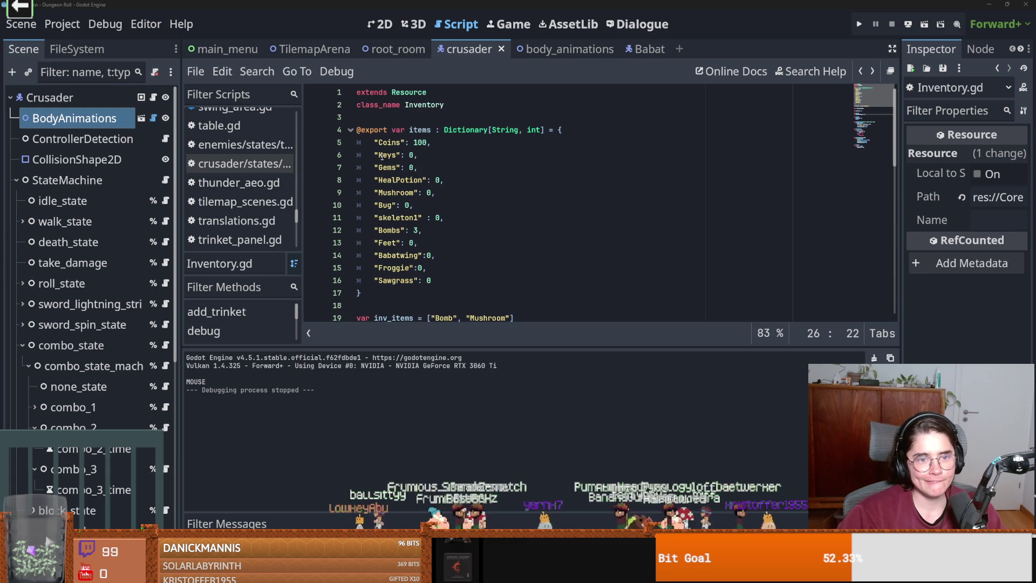
scroll(470, 165, "down", 6)
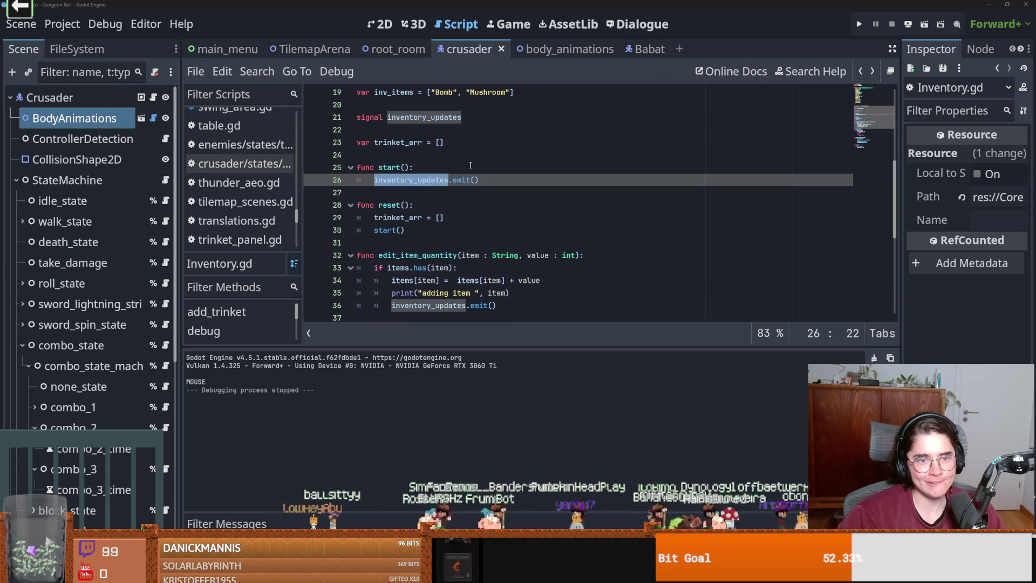
scroll(416, 179, "down", 2)
double_click(392, 144)
double_click(385, 155)
scroll(482, 195, "down", 3)
scroll(482, 196, "up", 3)
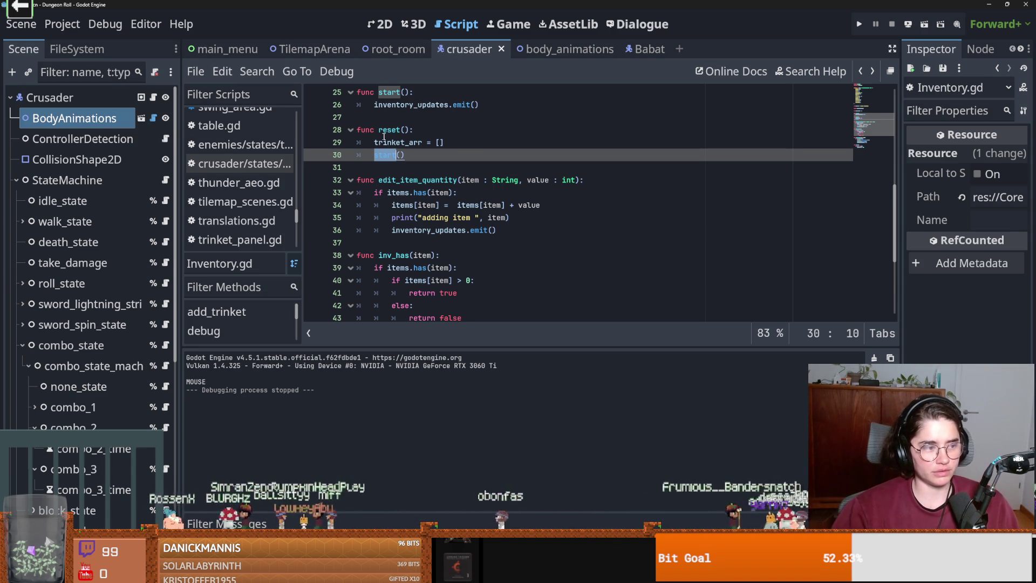
scroll(439, 252, "up", 2)
scroll(436, 249, "up", 5)
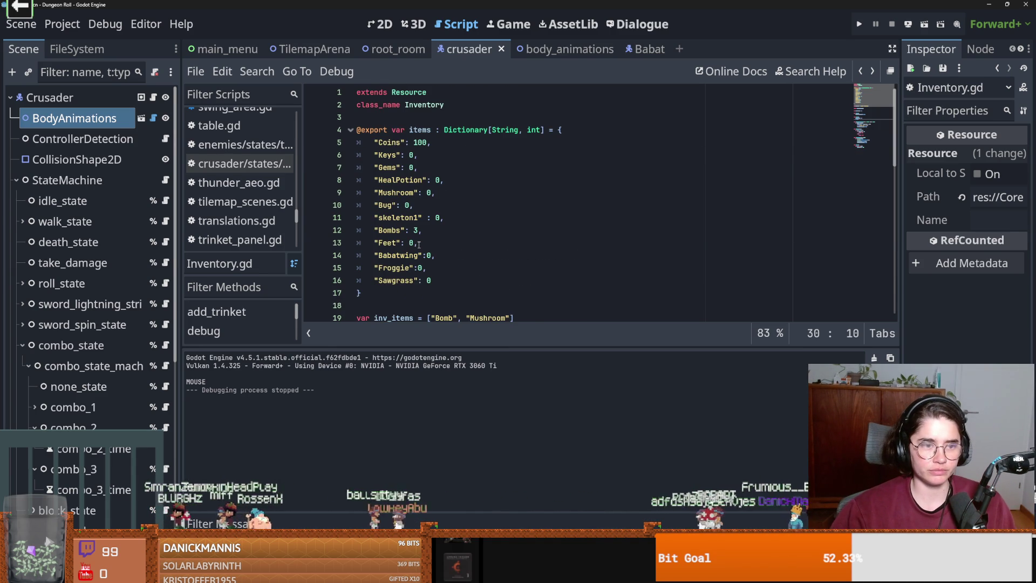
left_click(434, 180)
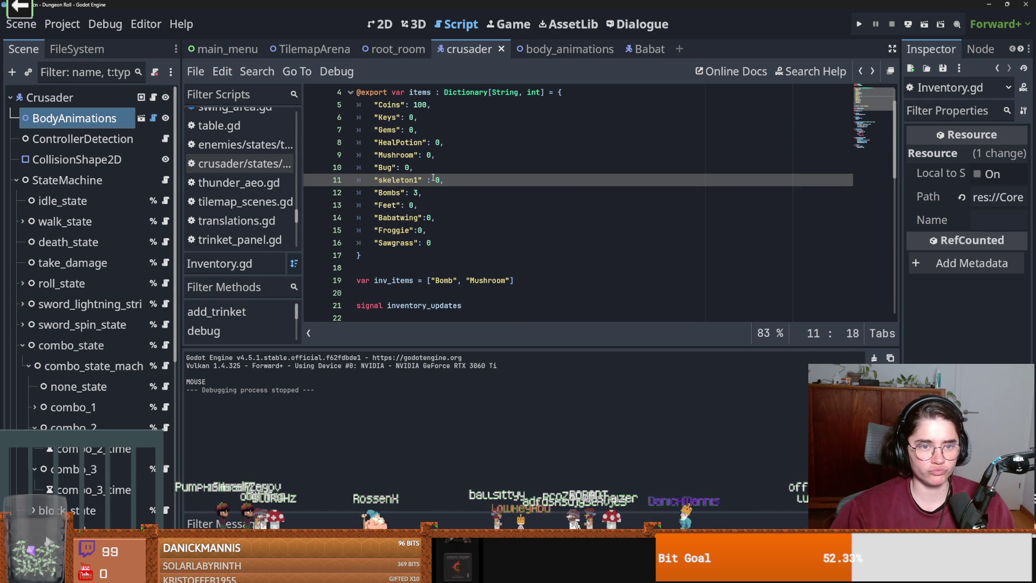
left_click(397, 153)
scroll(518, 211, "up", 8)
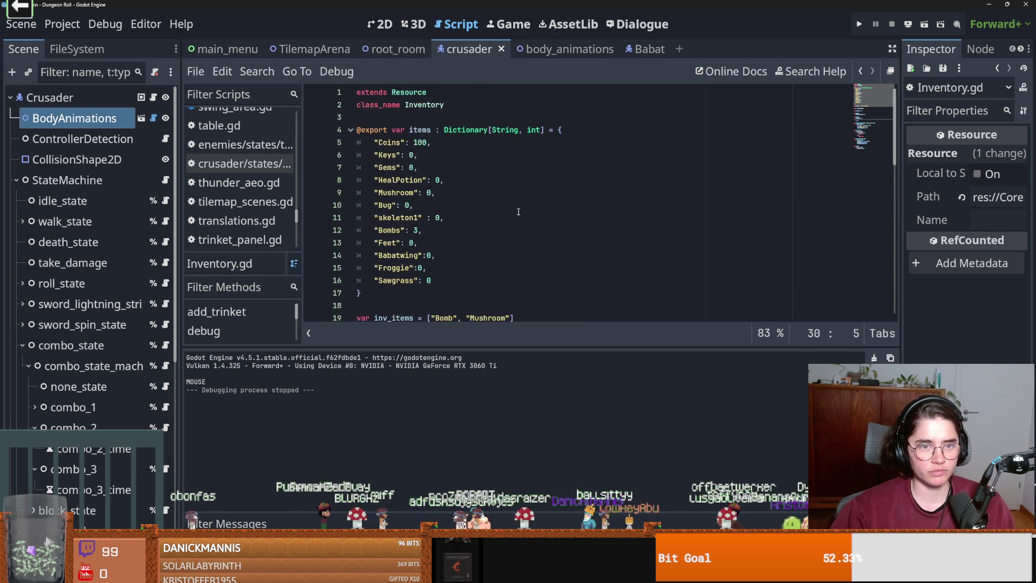
scroll(518, 212, "down", 5)
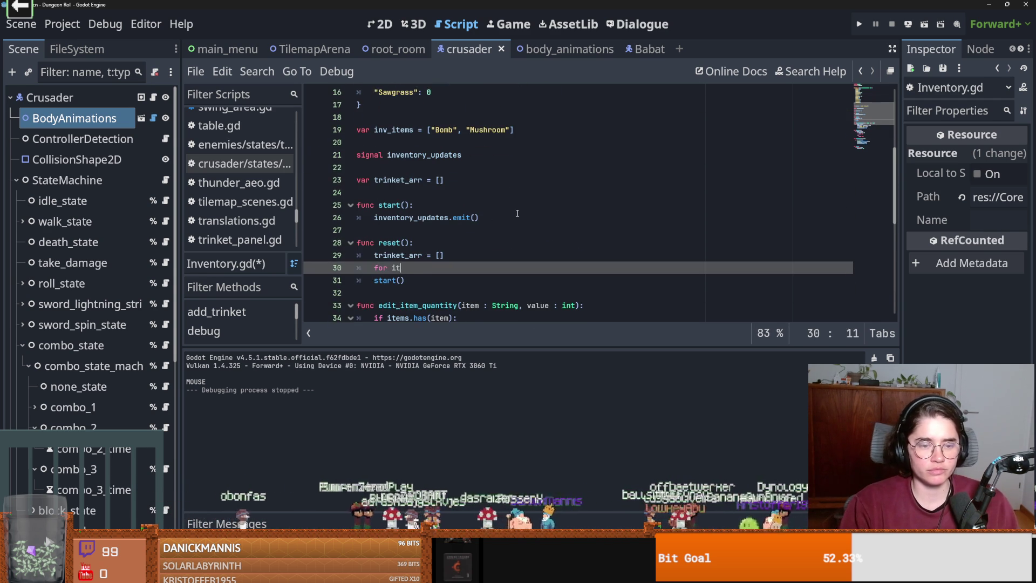
- Check the items dictionary name and finish the 'for item in items:' line in reset()
scroll(506, 215, "up", 3)
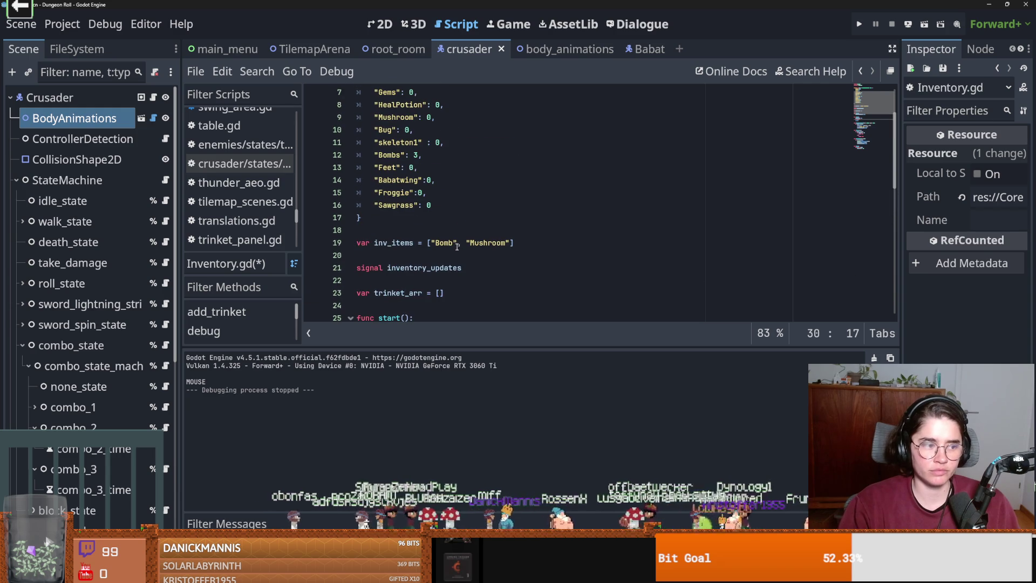
scroll(428, 176, "up", 2)
triple_click(424, 130)
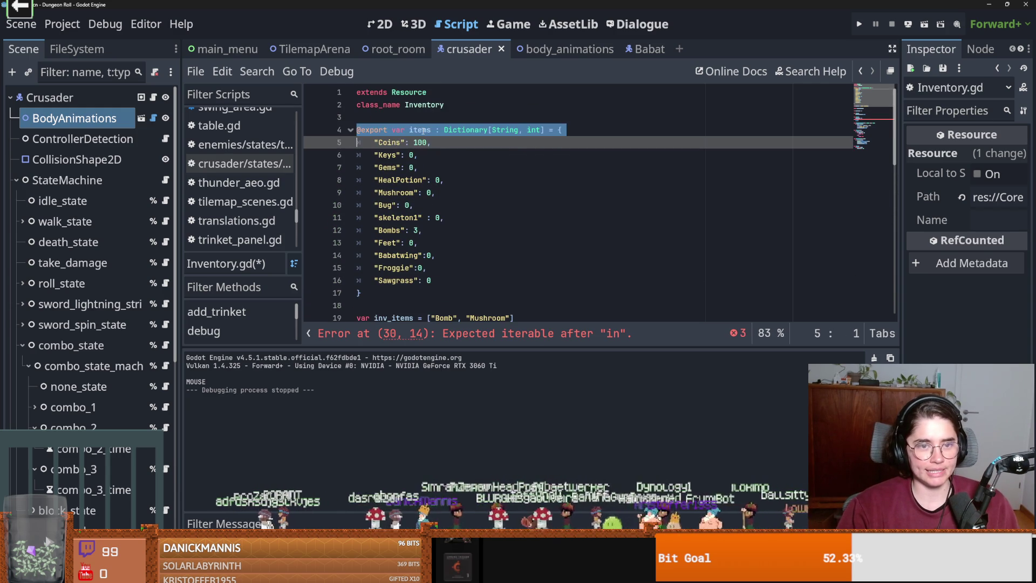
scroll(432, 189, "down", 6)
left_click(442, 230)
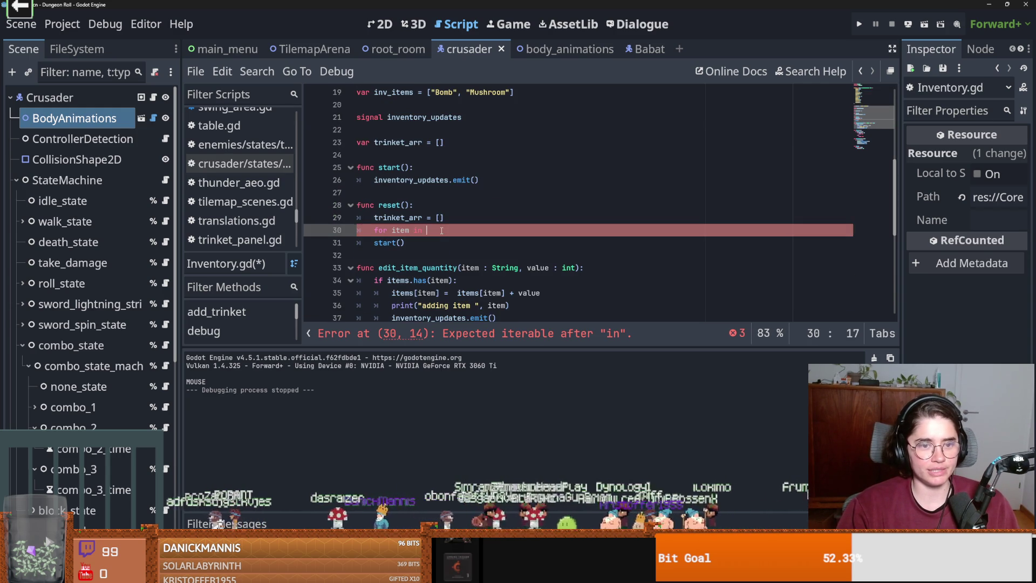
type("items:")
key("Return")
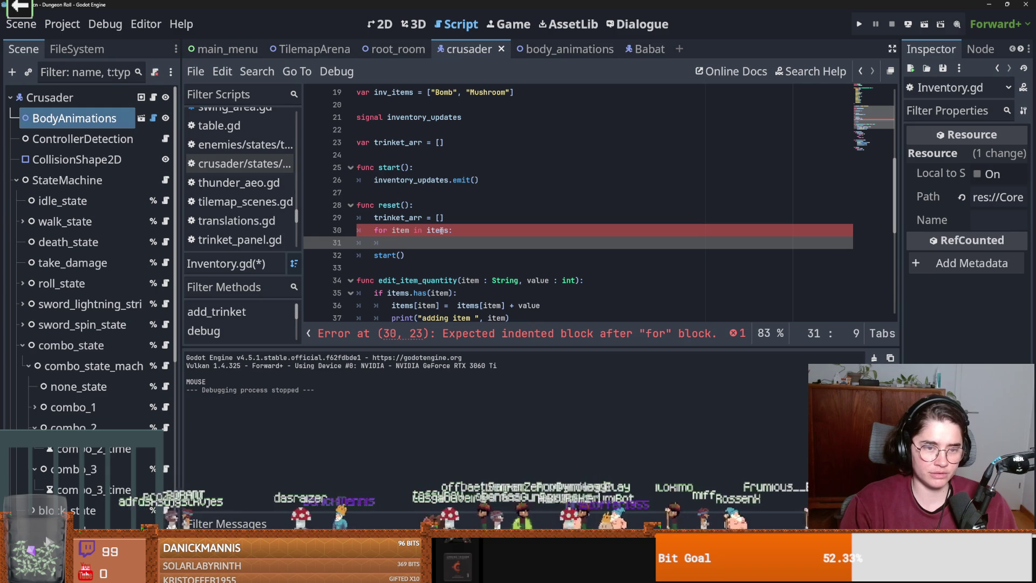
type("if")
- Add the condition 'if item != "Feet":' inside the loop
scroll(432, 235, "up", 6)
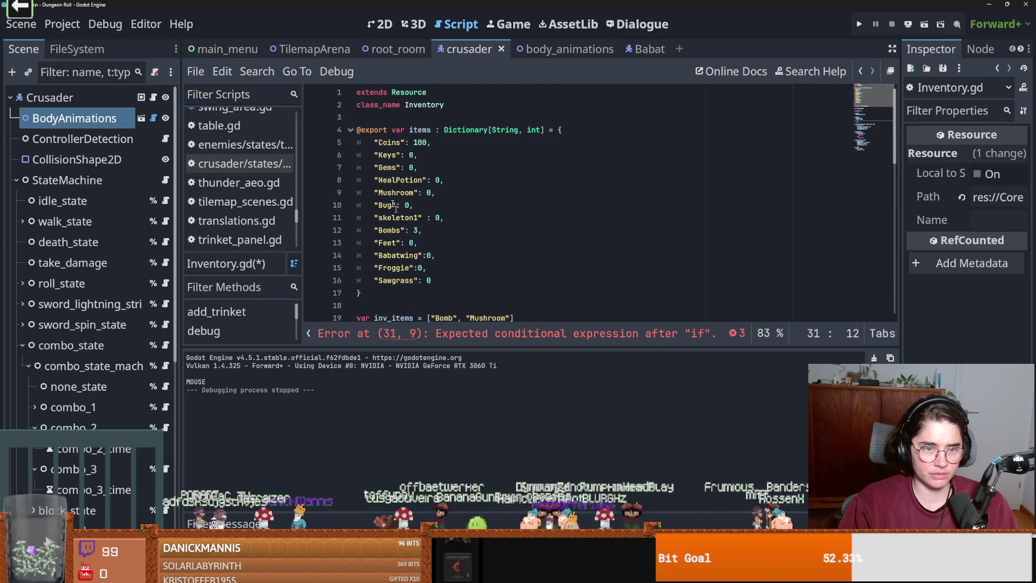
scroll(400, 265, "down", 5)
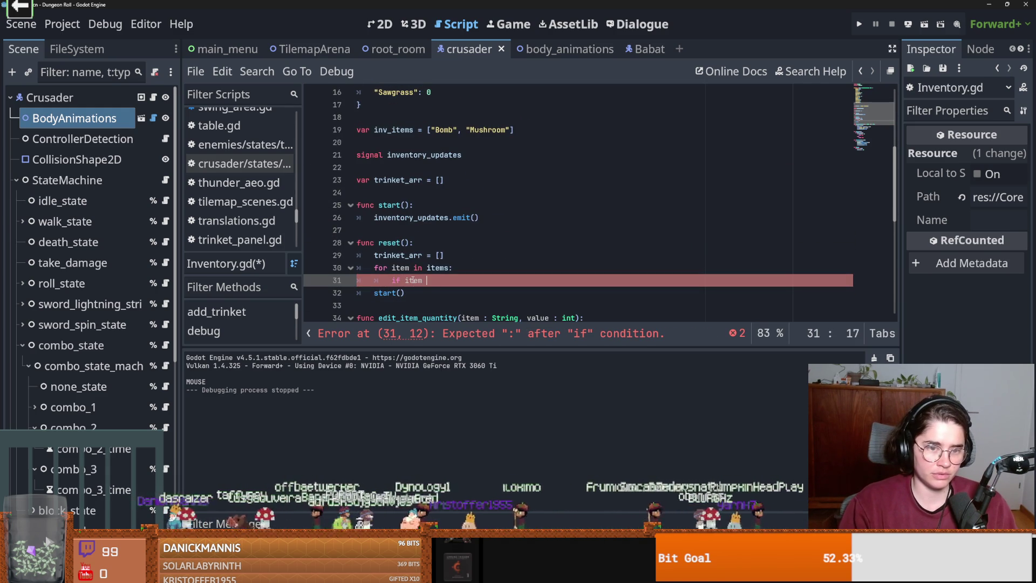
type("!= Feet")
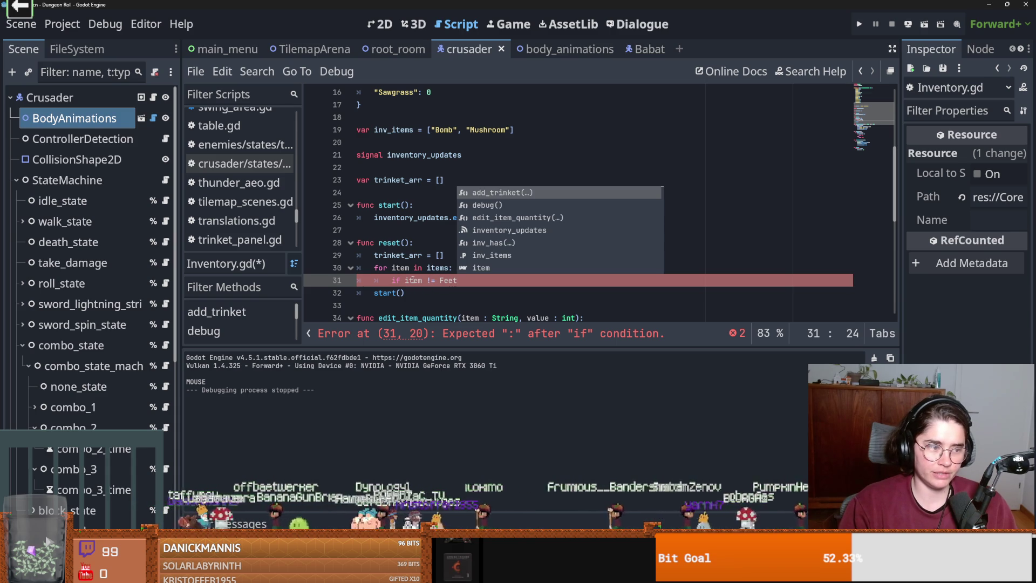
key("BackSpace")
key("BackSpace")
key("BackSpace")
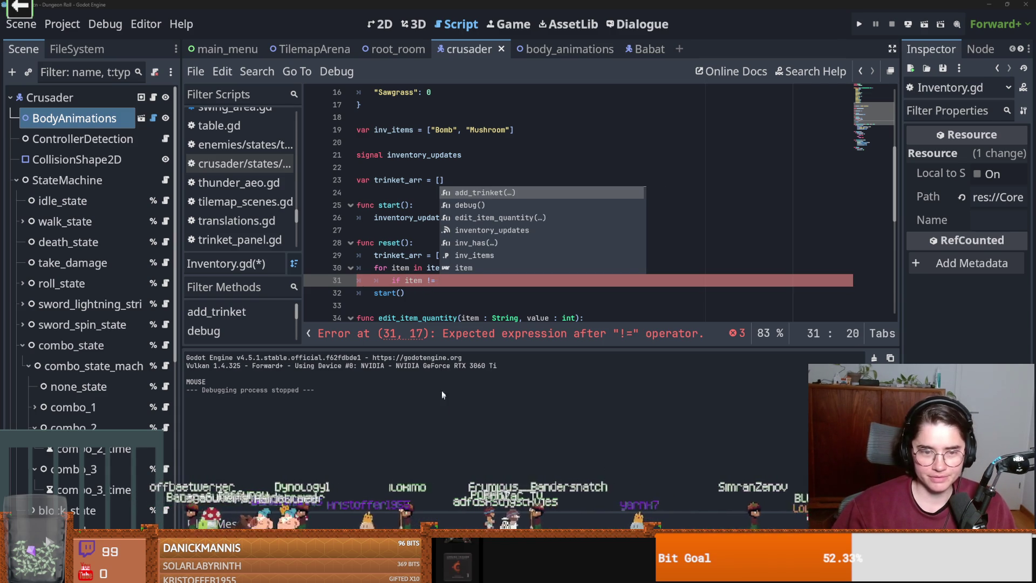
key("Escape")
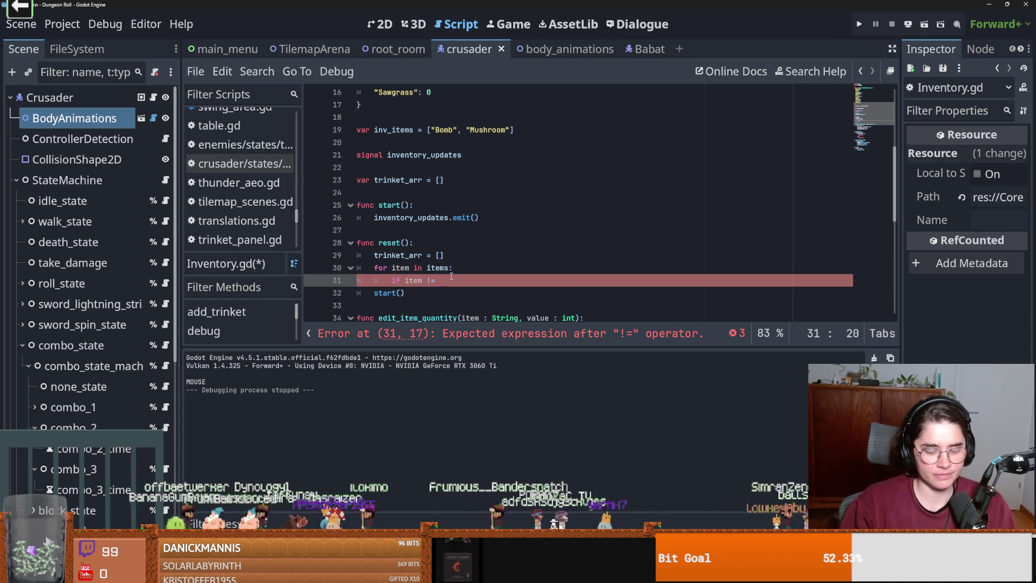
type("\"Feet\":")
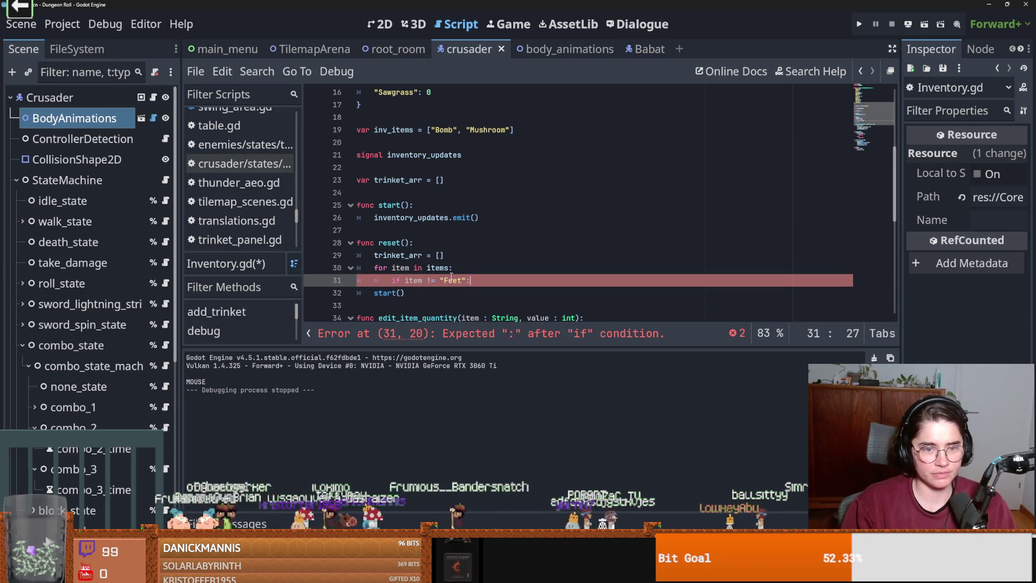
key("Return")
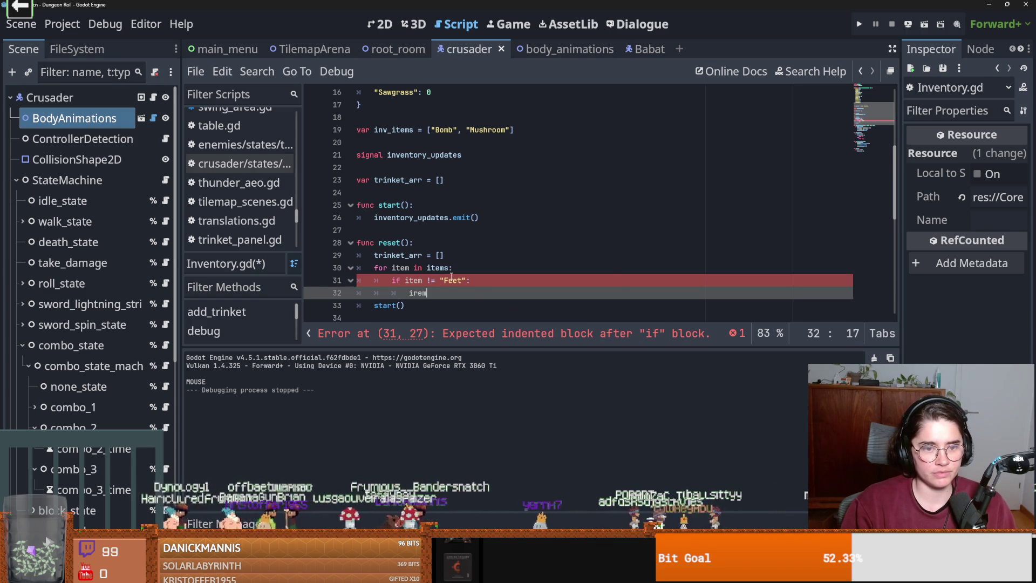
- Set items[item] = 0 in the if body, save, and start an else branch
key("BackSpace")
key("BackSpace")
key("BackSpace")
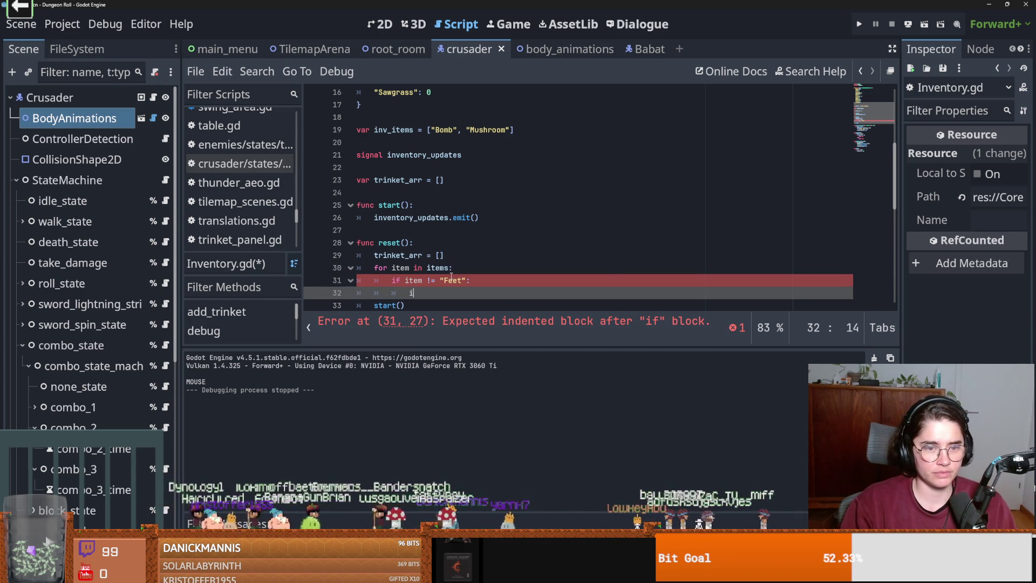
key("Down")
key("Down")
key("Down")
key("Return")
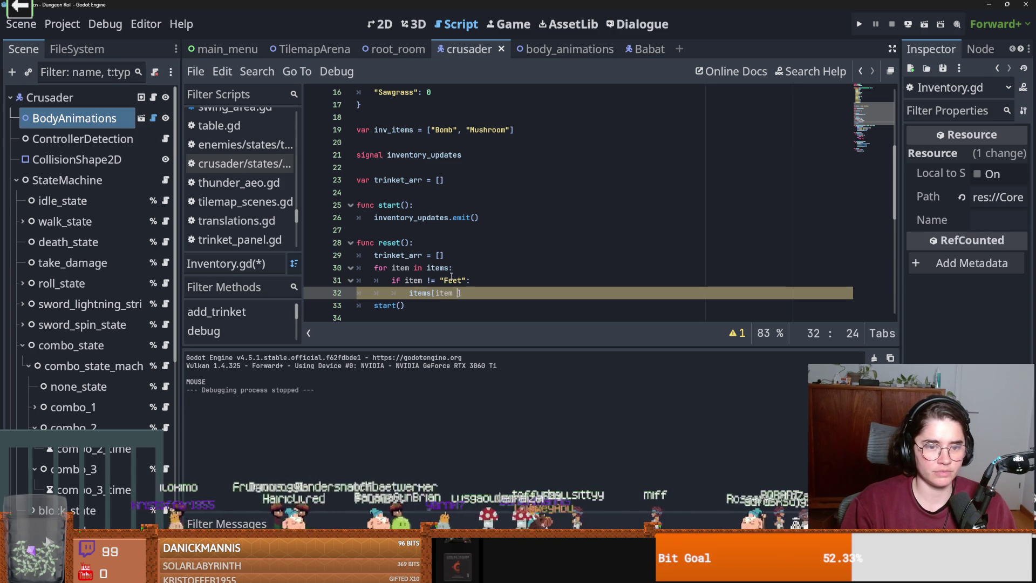
type("0")
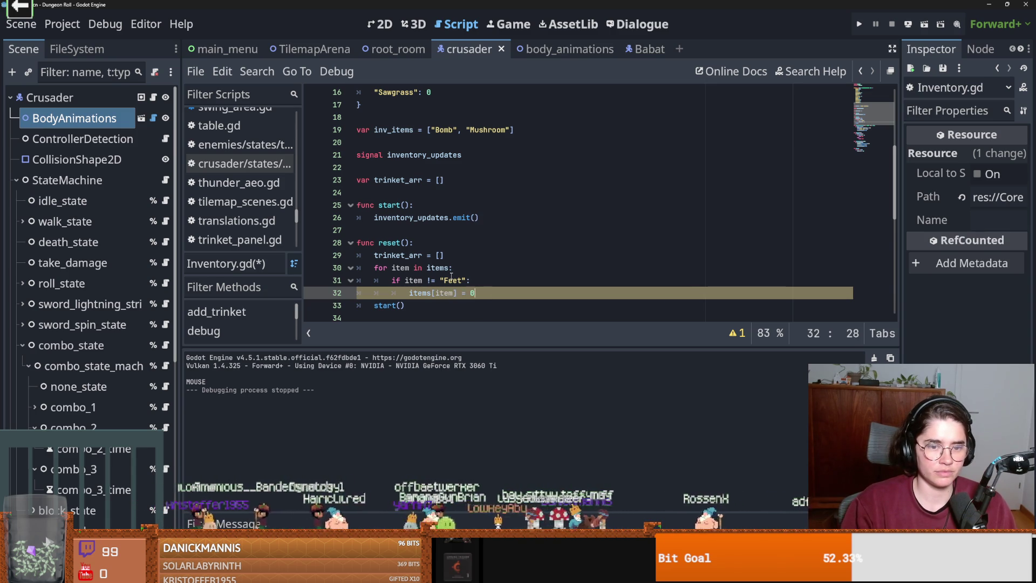
key("ctrl+s")
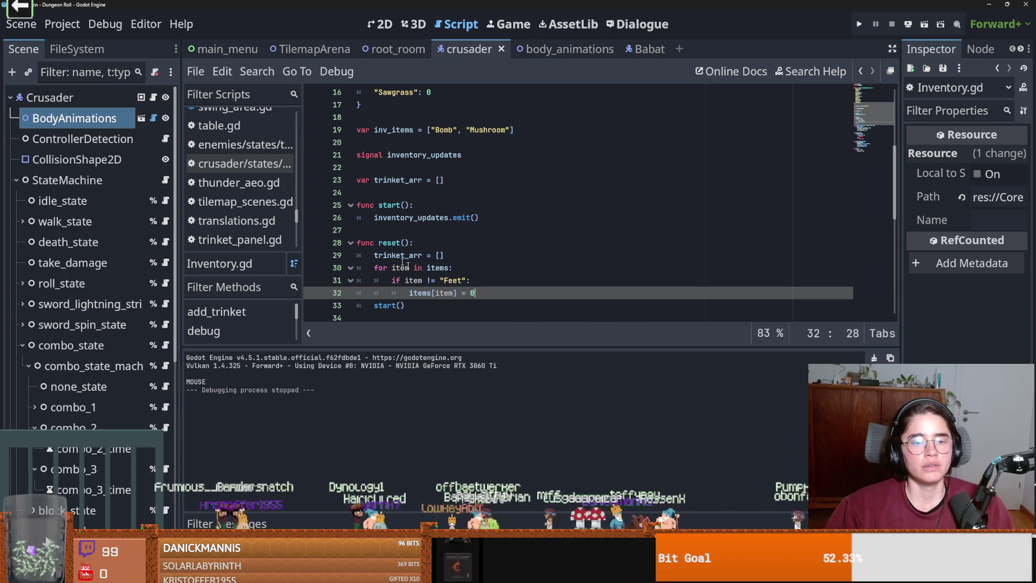
key("Return")
type("else")
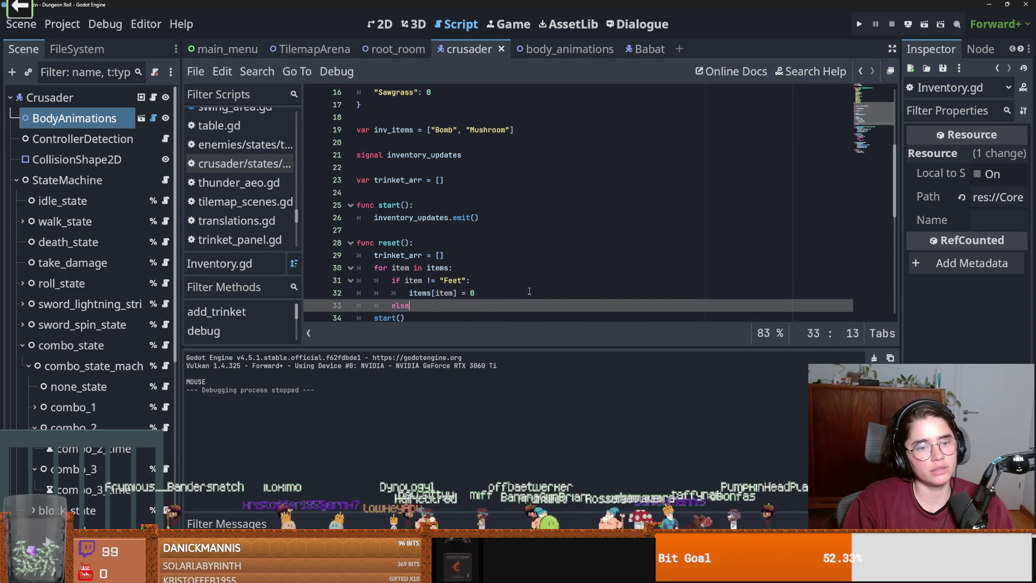
type(":")
key("Return")
- Delete the stray else line and write the items["Feet"] = 25 assignment, then save
key("BackSpace")
key("BackSpace")
key("BackSpace")
left_click_drag(416, 292, 362, 291)
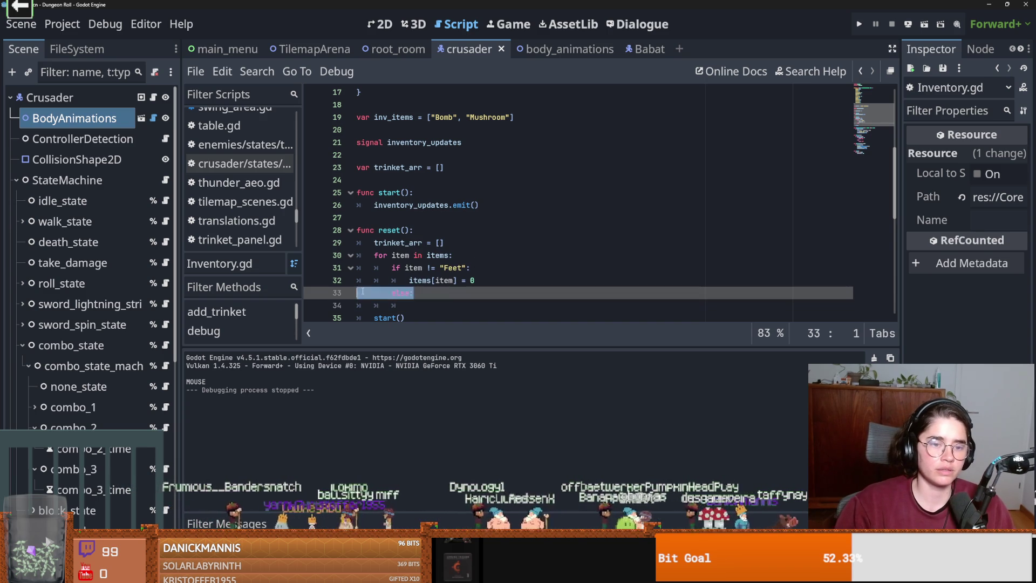
left_click(415, 306)
type("item")
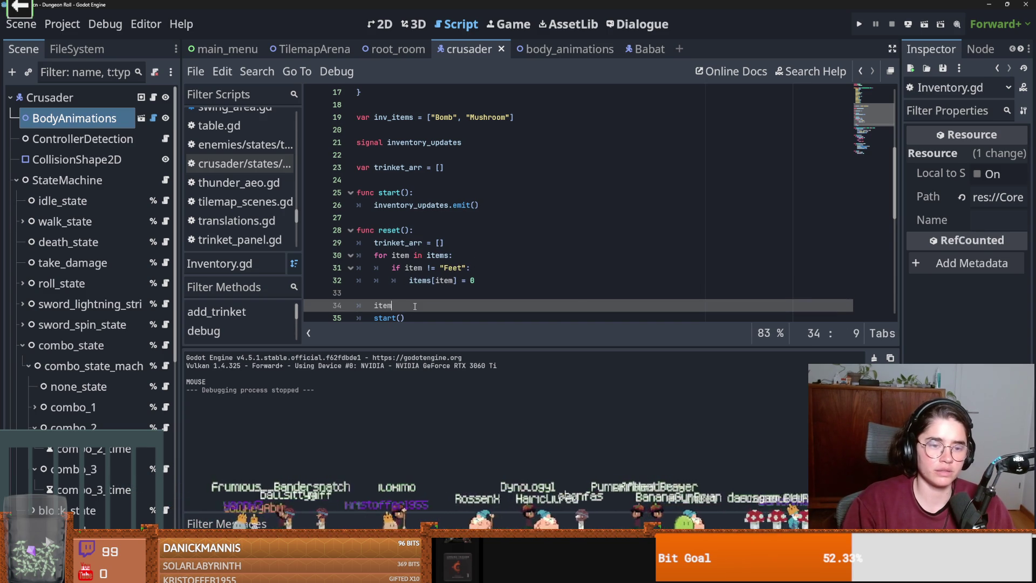
type("[\"Feet\"] = 22")
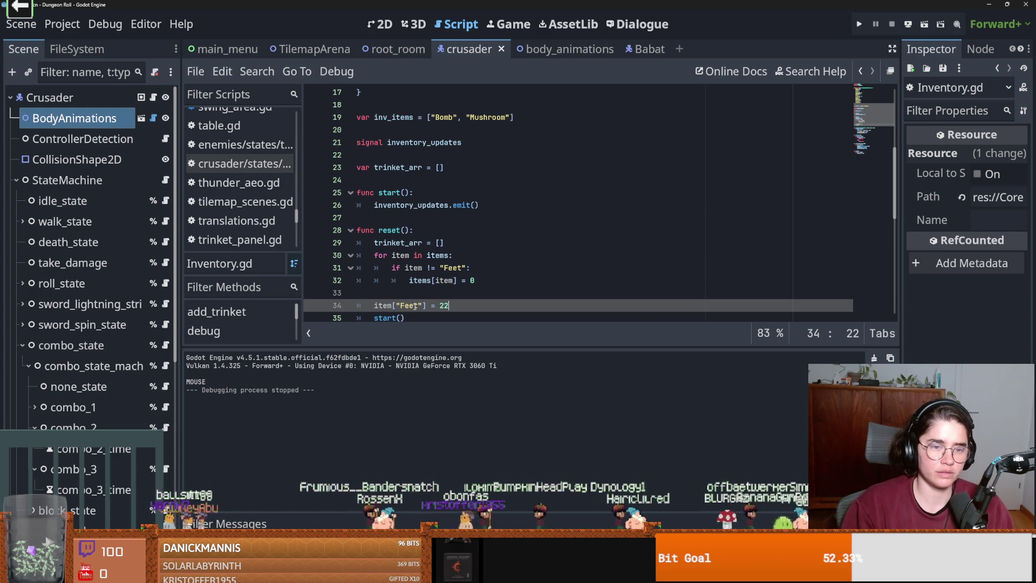
key("ctrl+s")
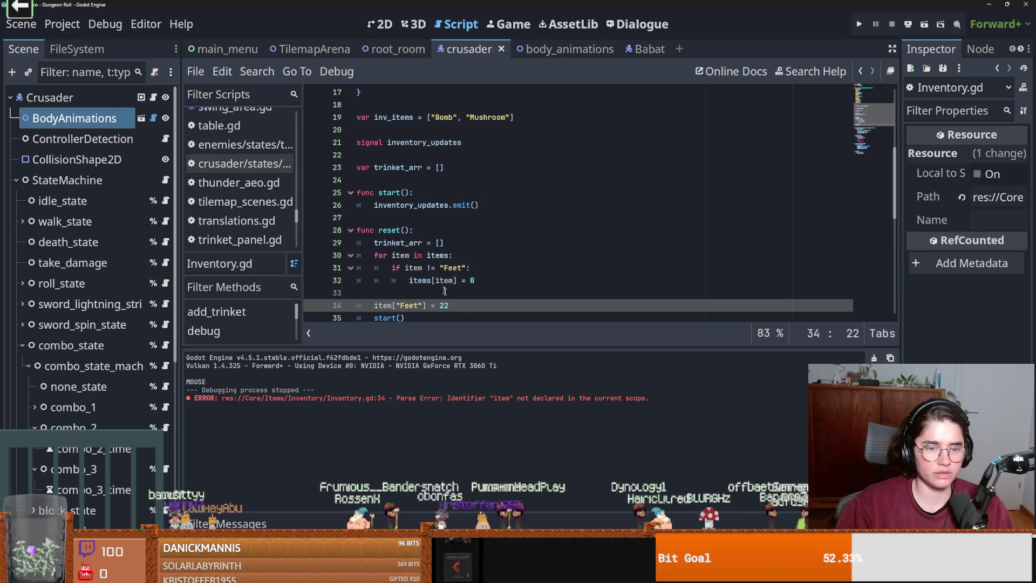
key("ctrl+s")
- Fix the misspelled items name, add a start() call after it, and save Inventory.gd
key("Up")
key("Up")
key("Up")
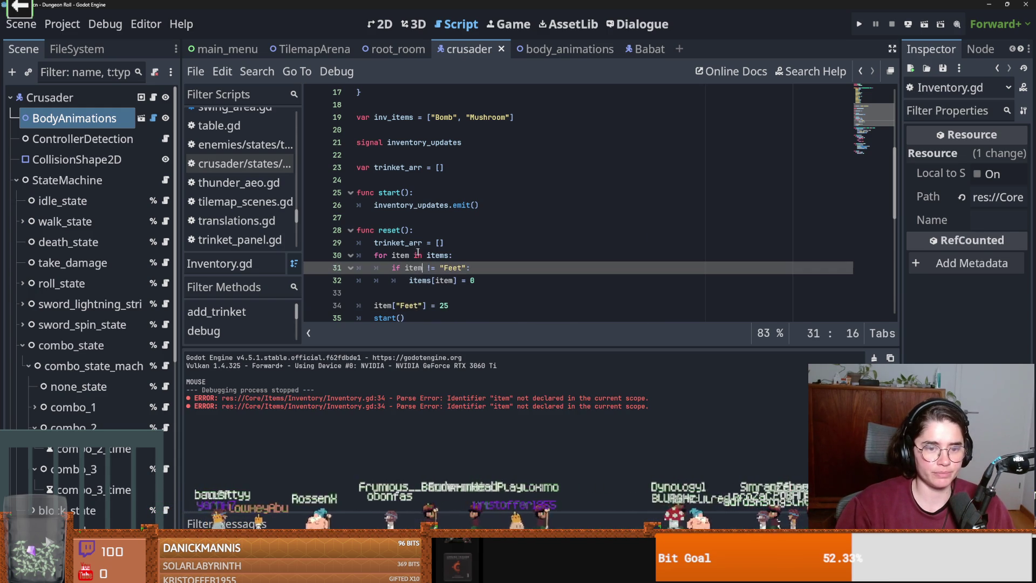
left_click(413, 292)
left_click(396, 305)
type("s")
key("BackSpace")
key("Return")
key("End")
key("Return")
type("start()")
key("ctrl+s")
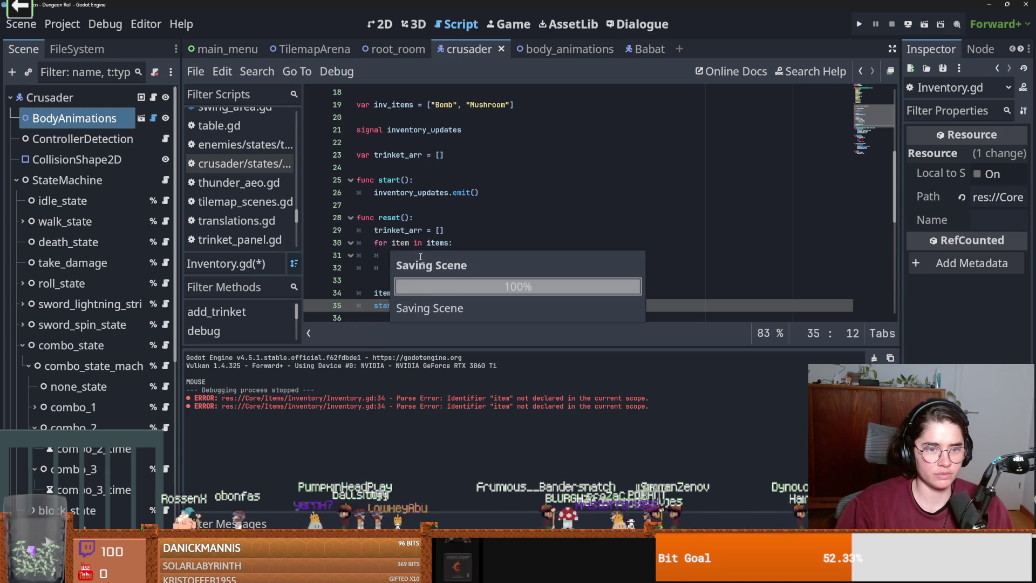
left_click_drag(412, 218, 378, 218)
key("ctrl+s")
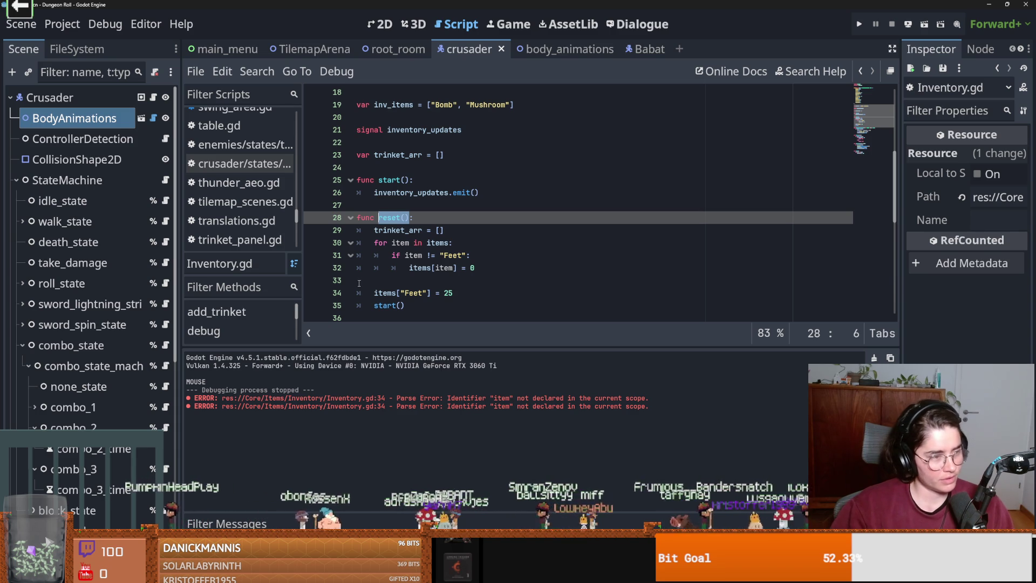
- Open Globals.gd by filtering the FileSystem panel for 'Globals'
scroll(379, 221, "up", 3)
scroll(240, 162, "up", 4)
left_click(257, 71)
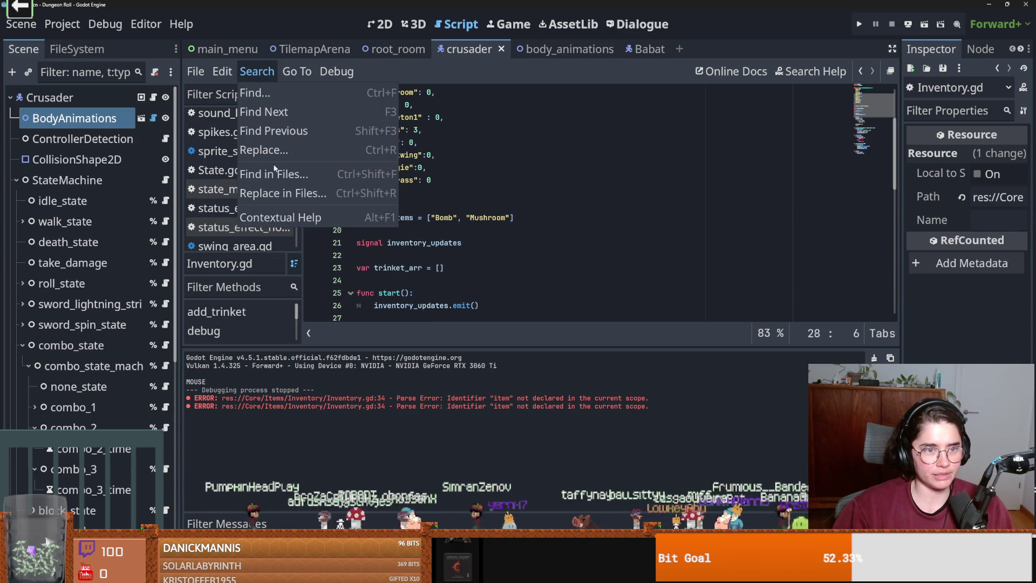
left_click(77, 48)
left_click(74, 98)
type("Globals")
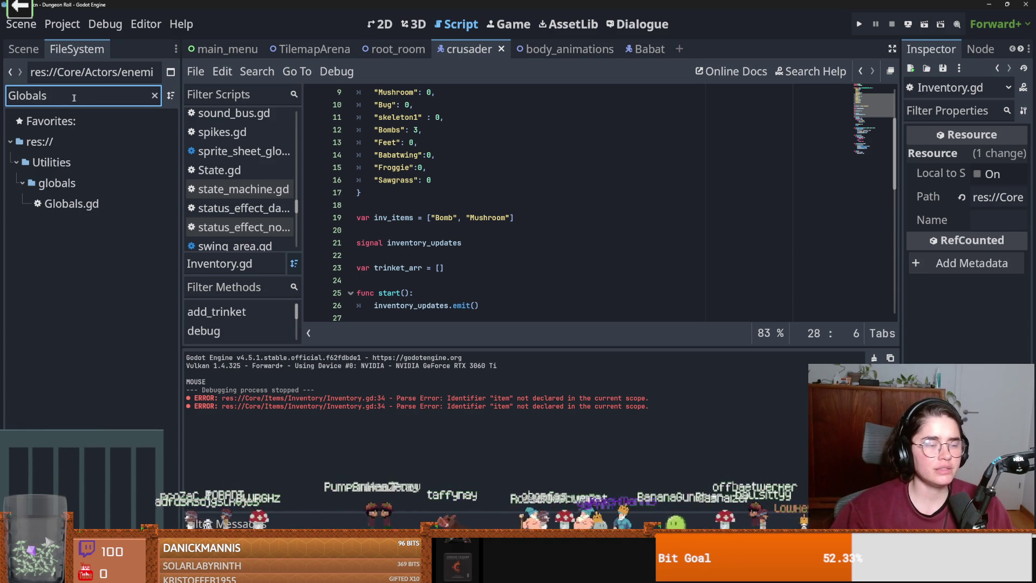
double_click(97, 204)
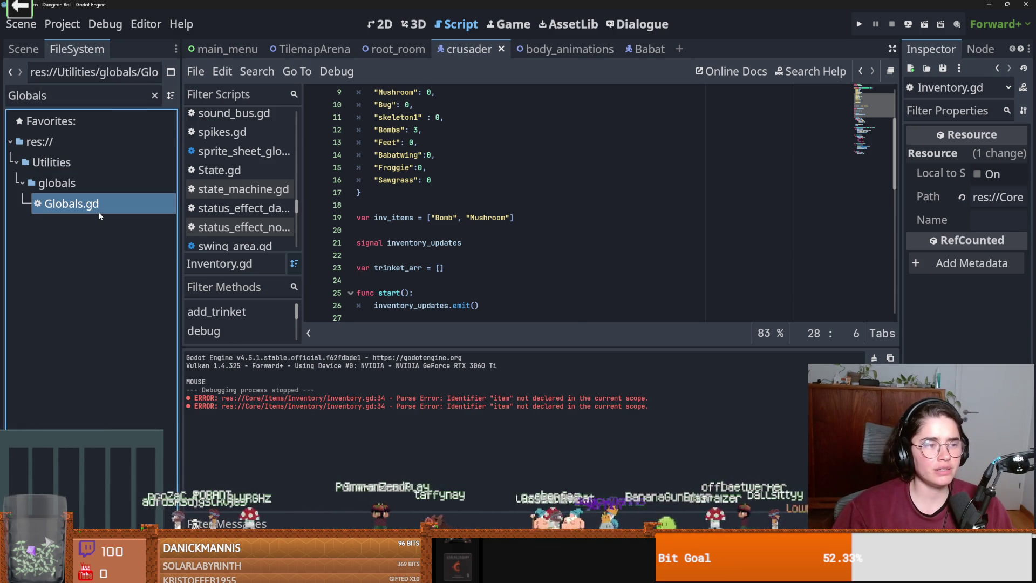
- Replace the pass in on_game_over() with an inventory.reset() call
scroll(430, 243, "down", 10)
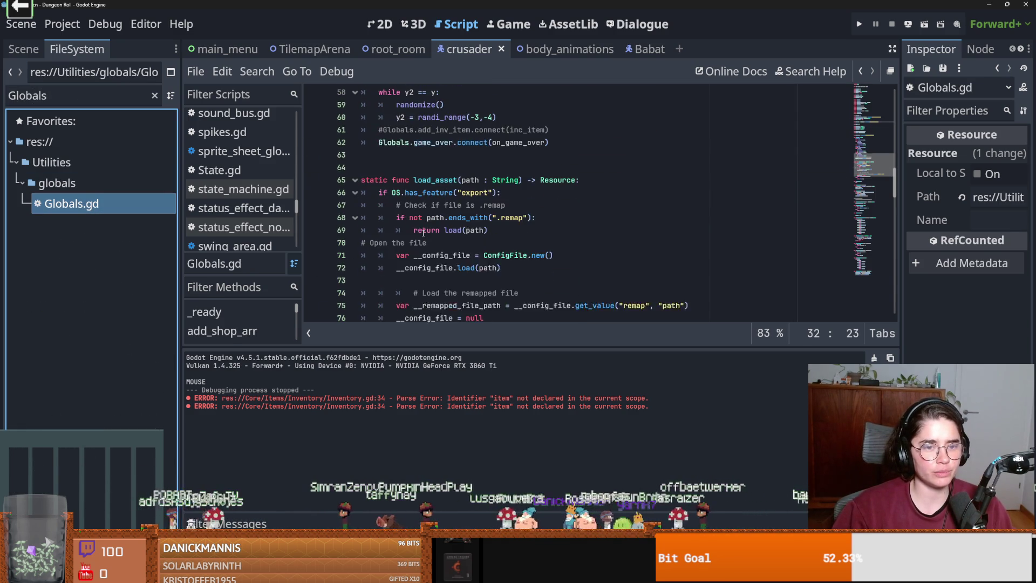
scroll(545, 188, "down", 4)
double_click(387, 281)
type("i")
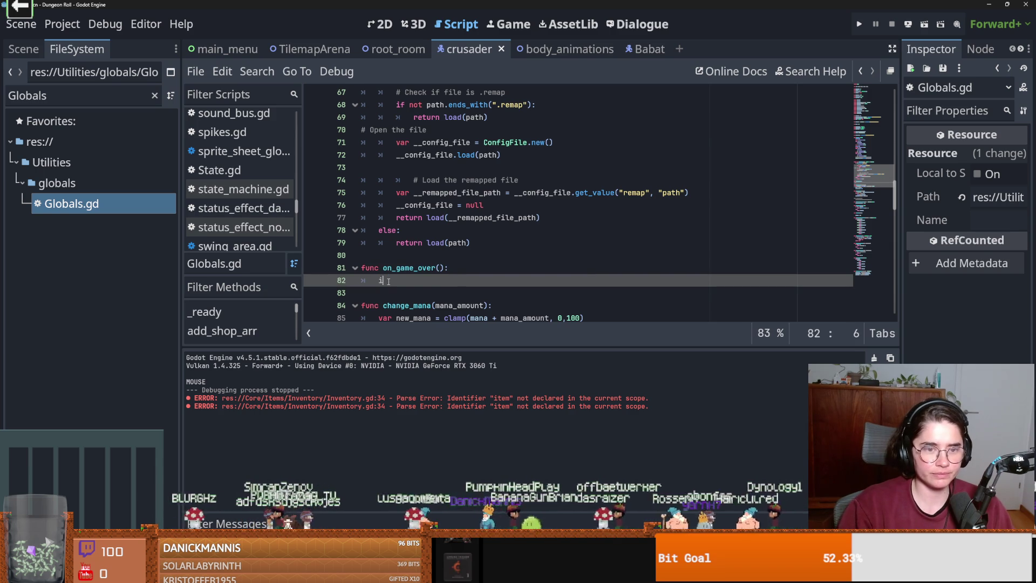
type("nventory.res")
key("Return")
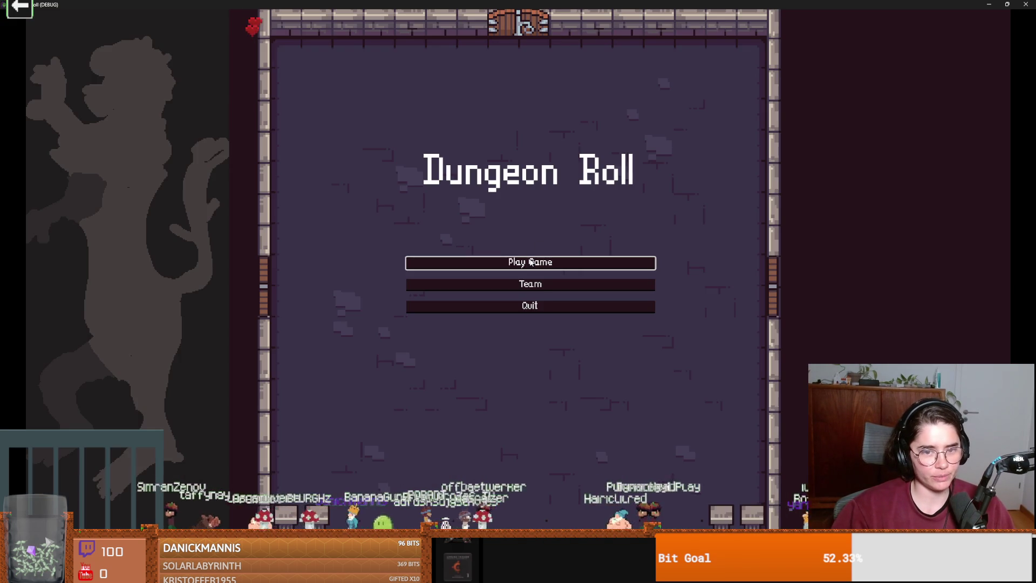
- Start a new game as the Crusader and collect the coin in the first room
left_click(530, 263)
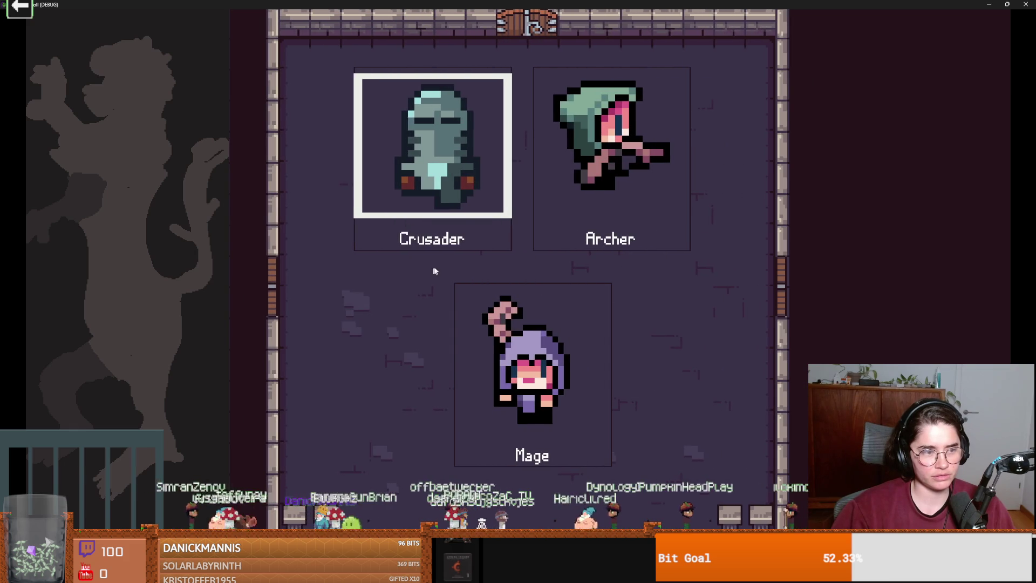
left_click(437, 139)
key("w")
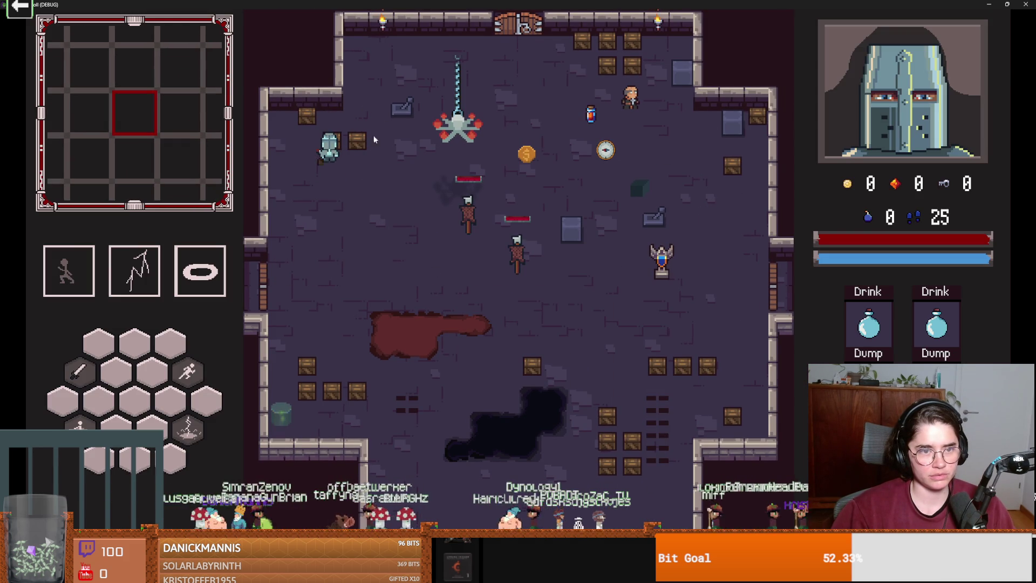
key("a")
left_click(438, 171)
key("d")
left_click(439, 170)
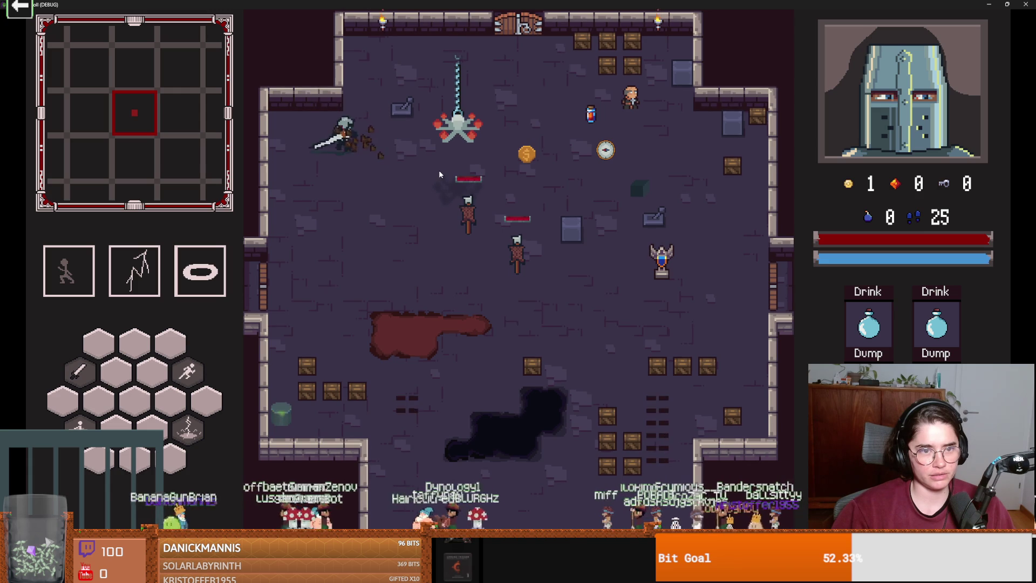
key("s")
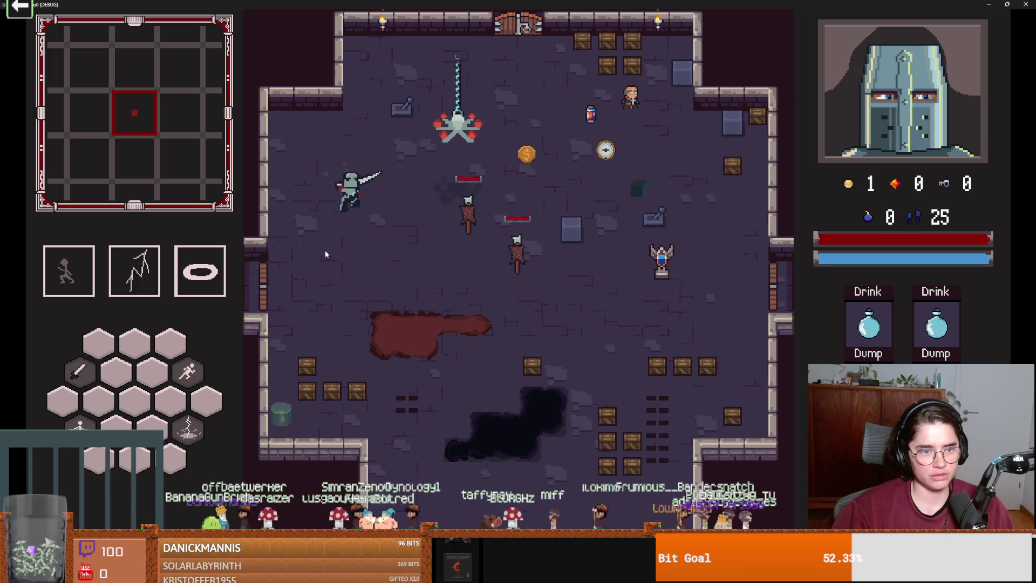
key("a")
- Enter the zombie-head room and fight the goblins until the knight dies
left_click(357, 242)
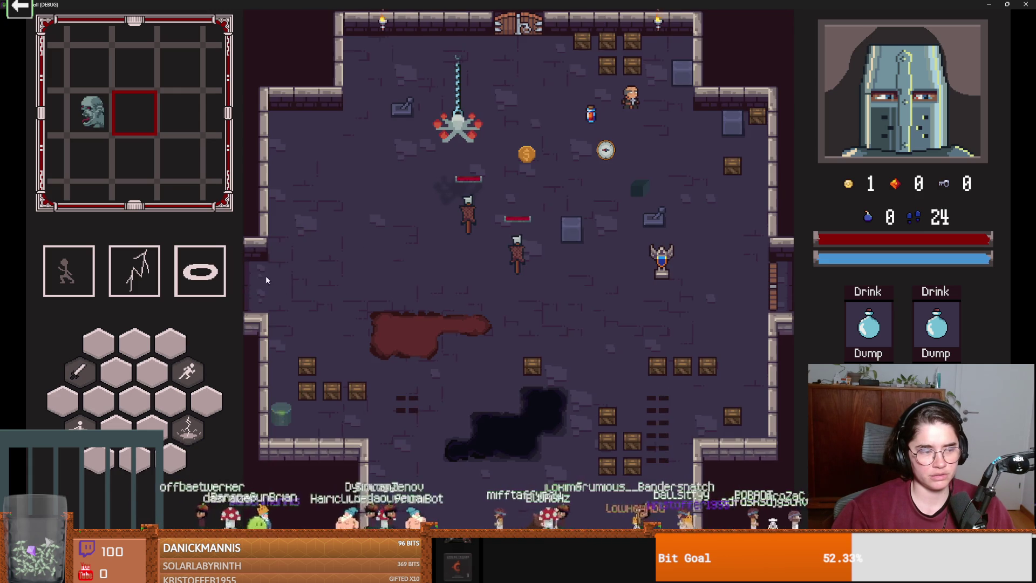
left_click(585, 301)
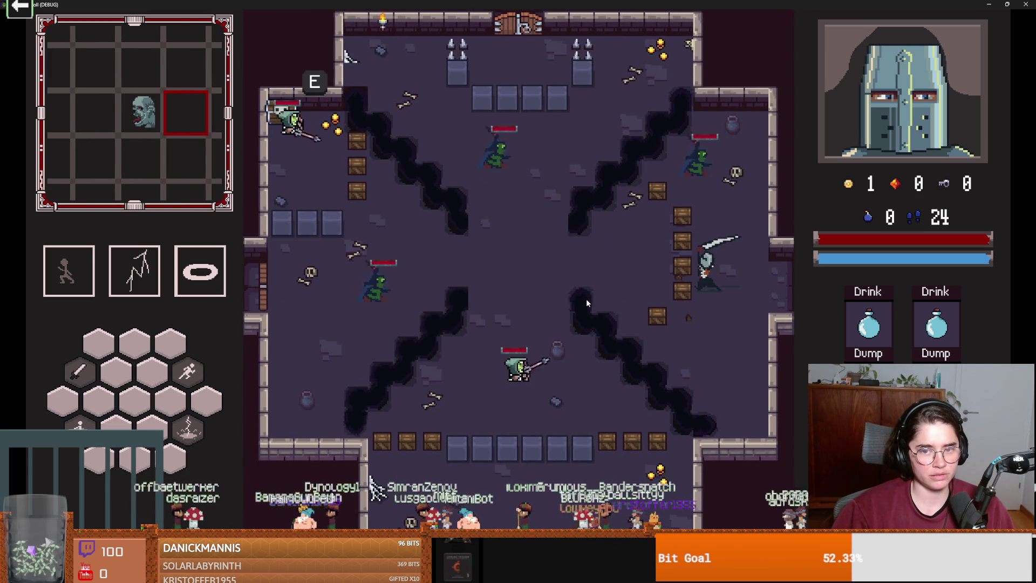
key("a")
left_click(587, 303)
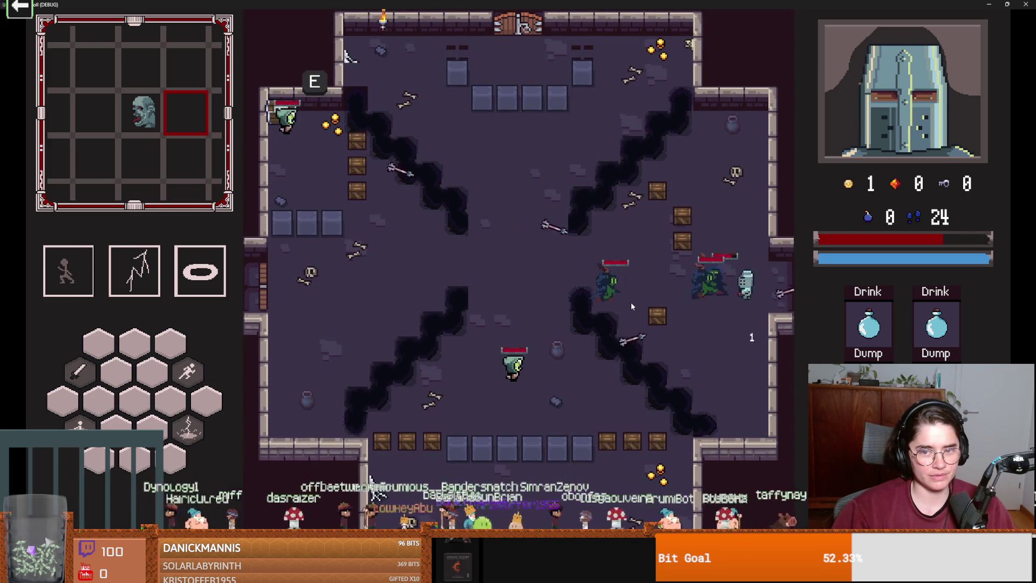
key("space")
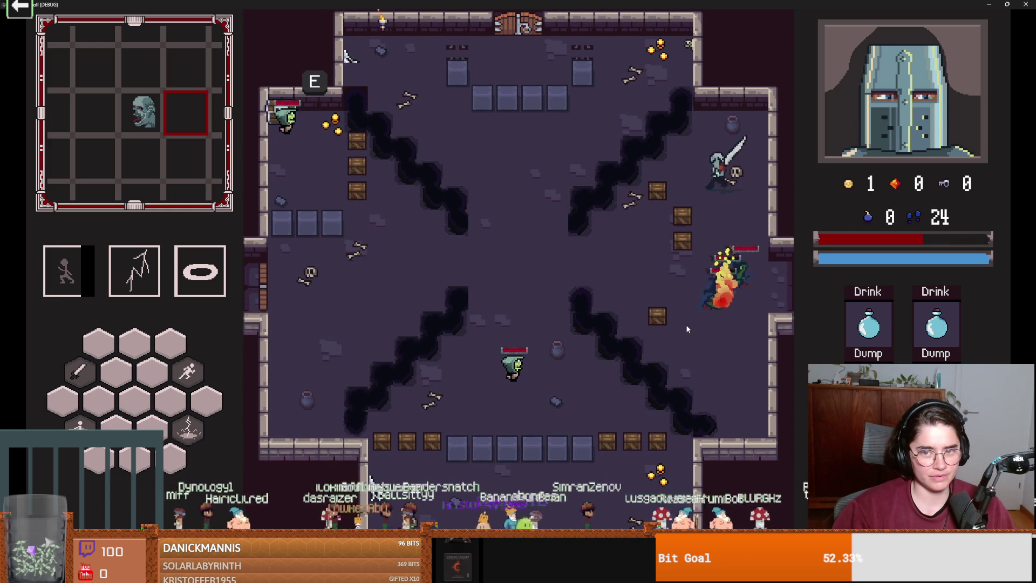
key("space")
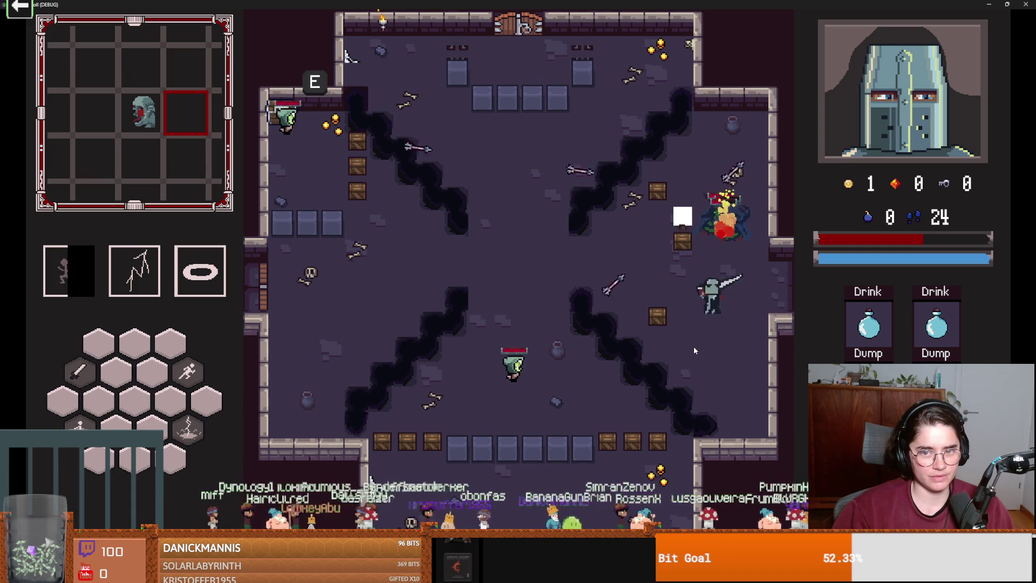
key("space")
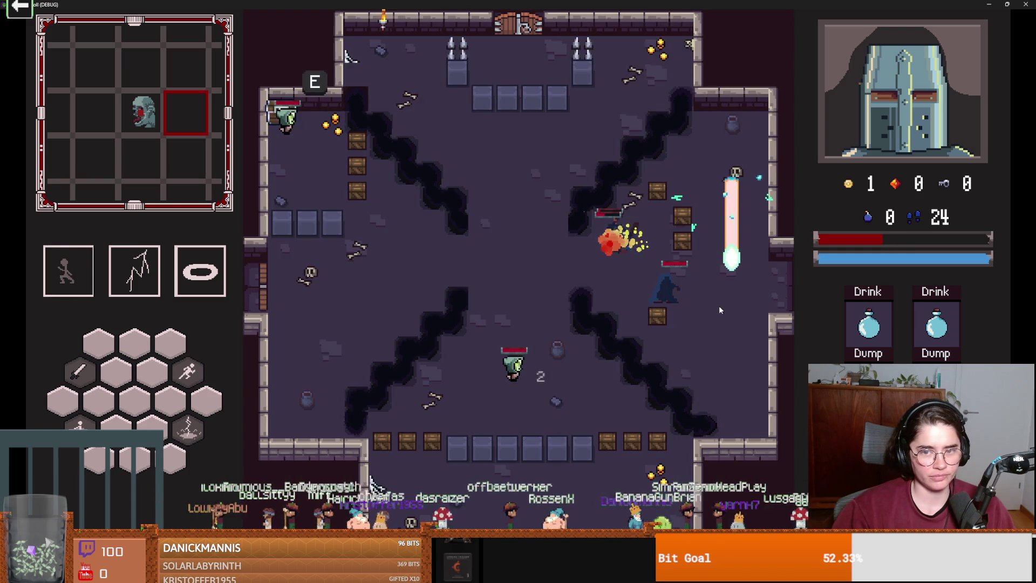
key("space")
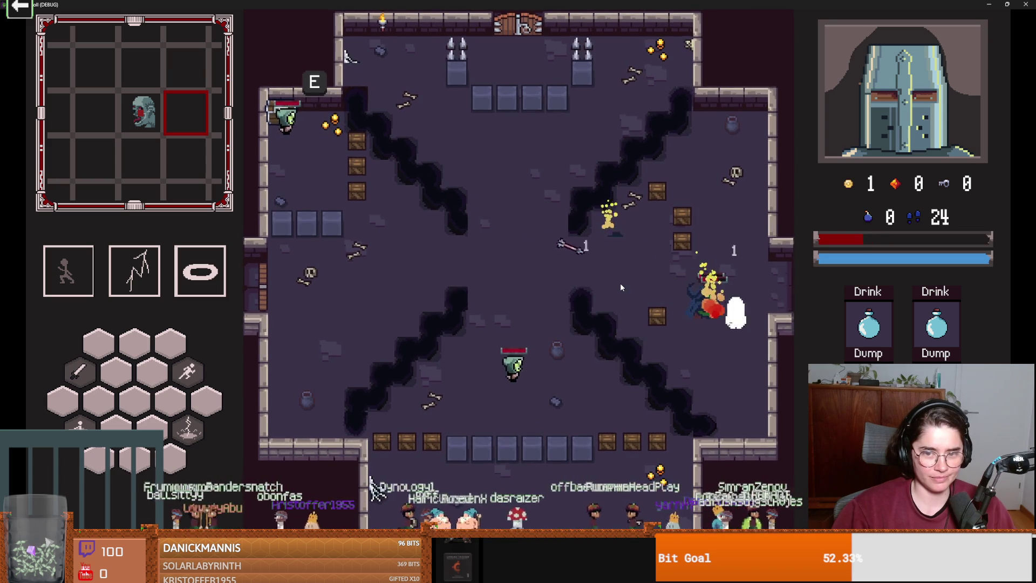
key("space")
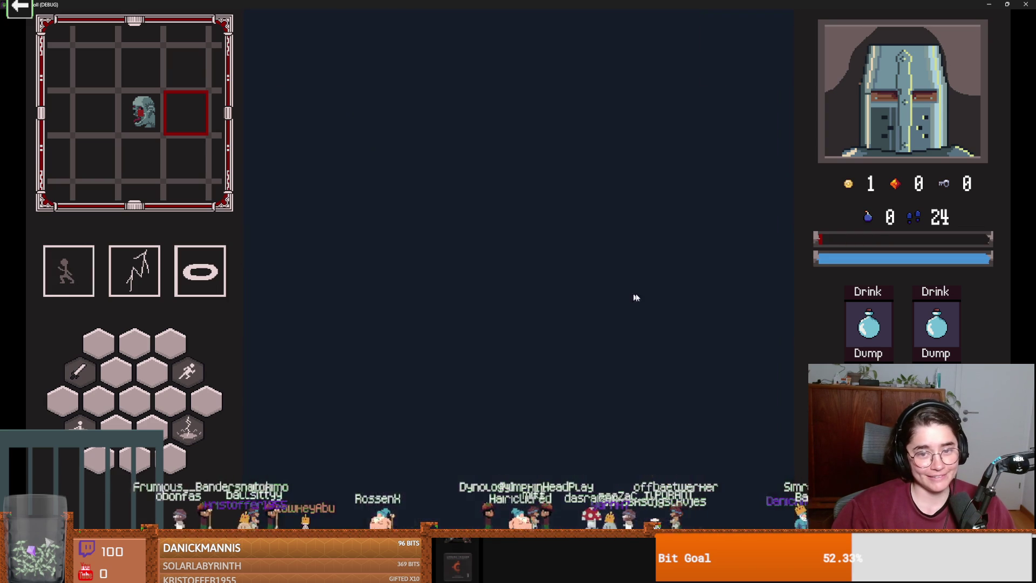
key("space")
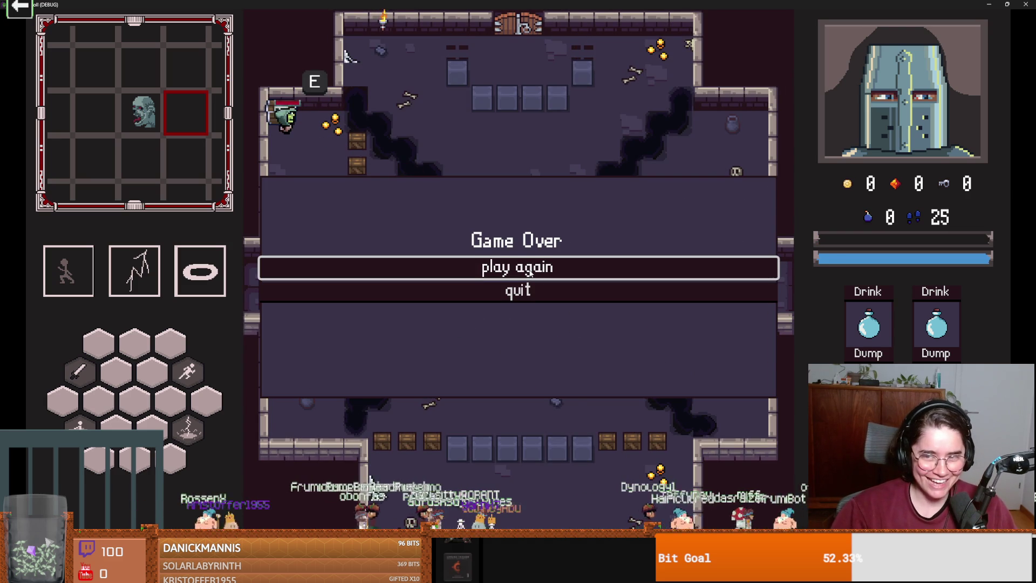
- Start a fresh run showing 0 coins and 25 feet, then close the game
key("Return")
key("s")
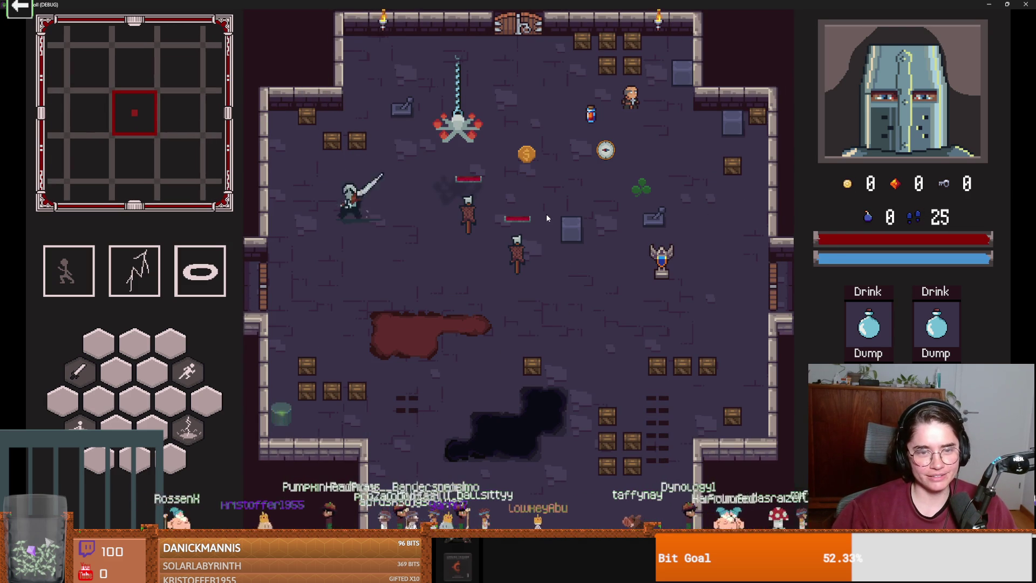
double_click(554, 4)
key("F8")
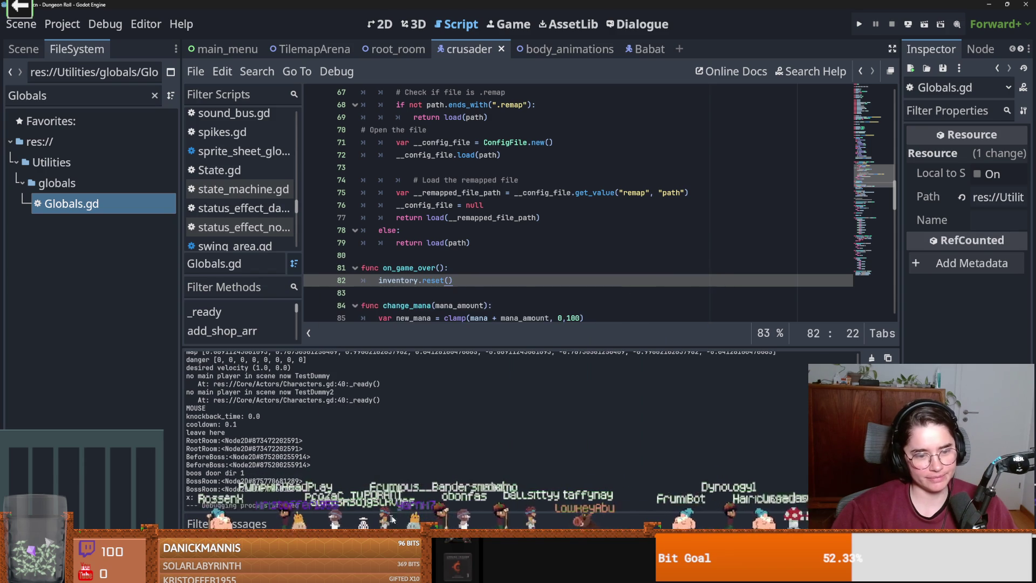
- Commit the 10 changed files to main as 'babat and resetting items after death' and relaunch Dungeon Roll
key("alt+Tab")
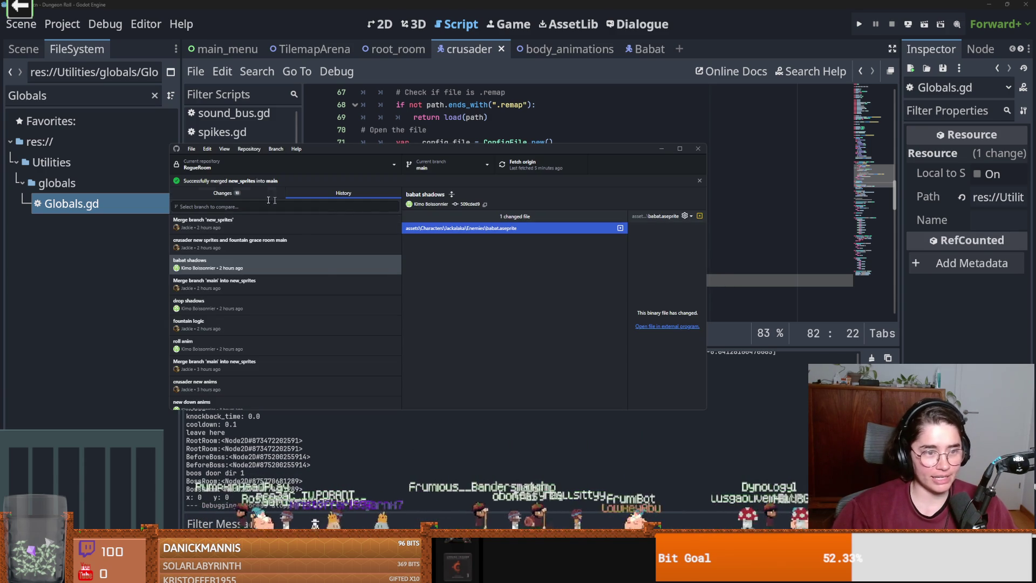
left_click(270, 194)
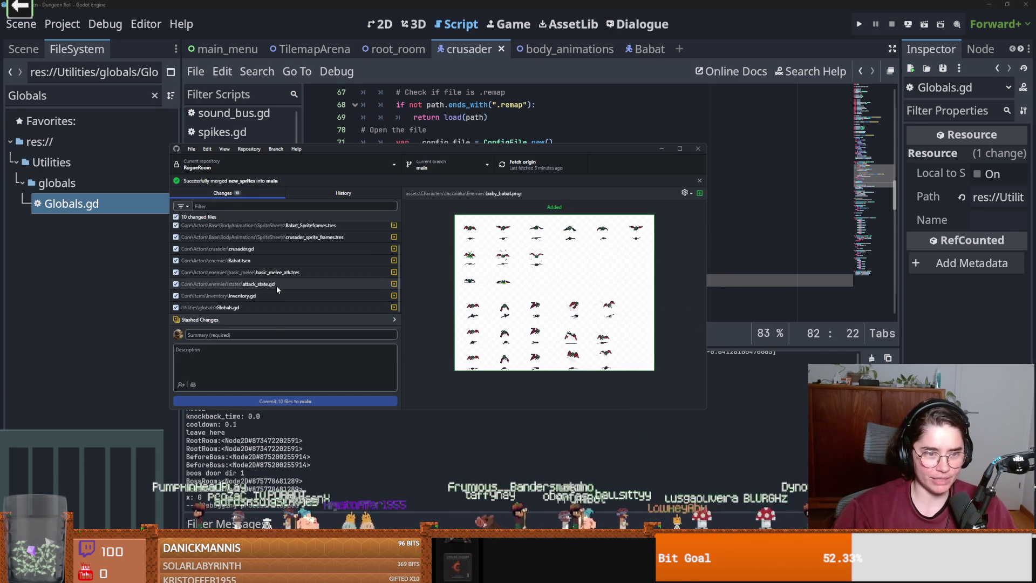
left_click(267, 335)
type("setting items after")
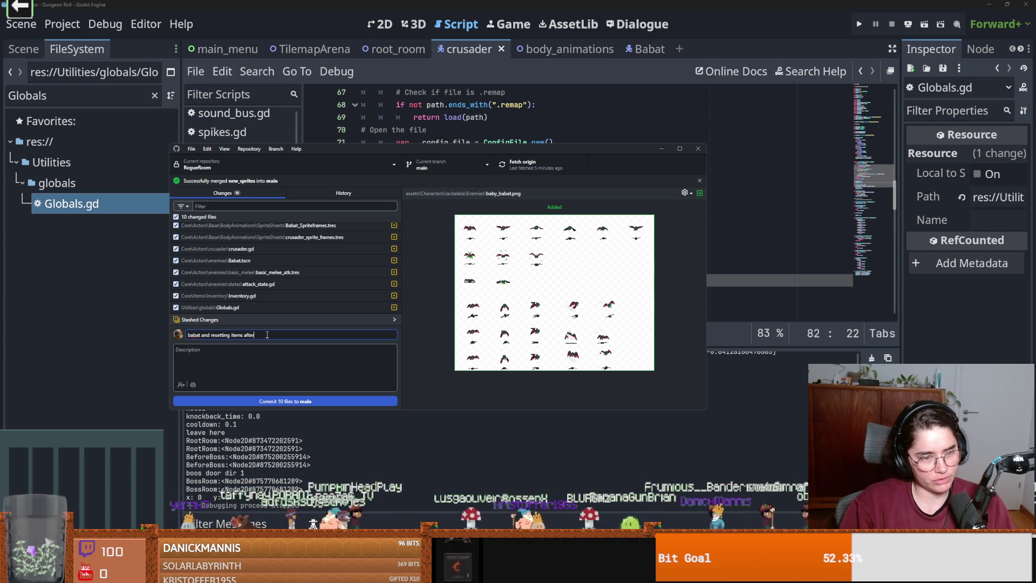
type(" death")
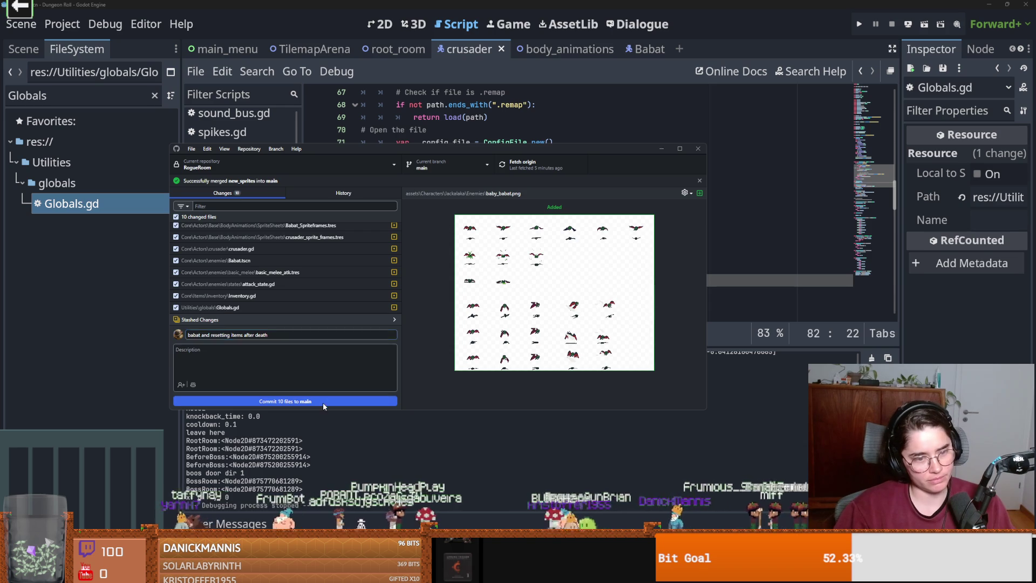
left_click(323, 402)
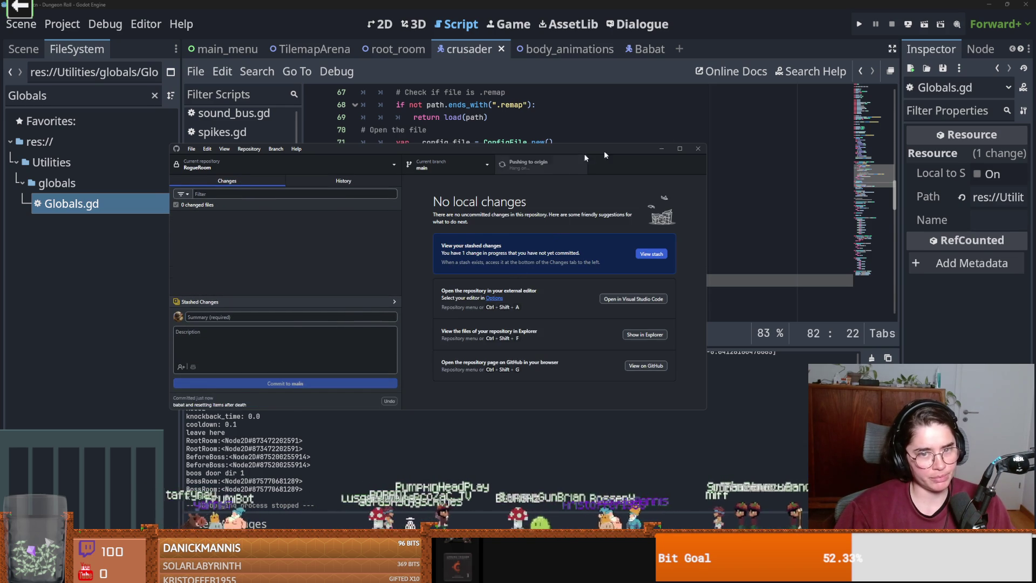
left_click(661, 148)
left_click(859, 23)
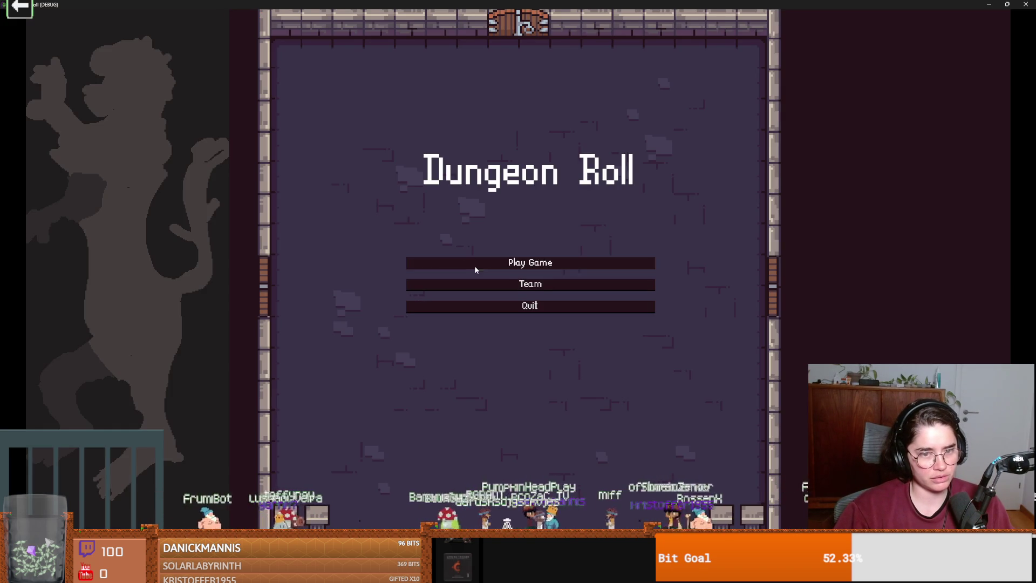
- Start a Crusader run and walk the knight around to the top doorway
left_click(475, 264)
left_click(411, 201)
key("d")
key("d")
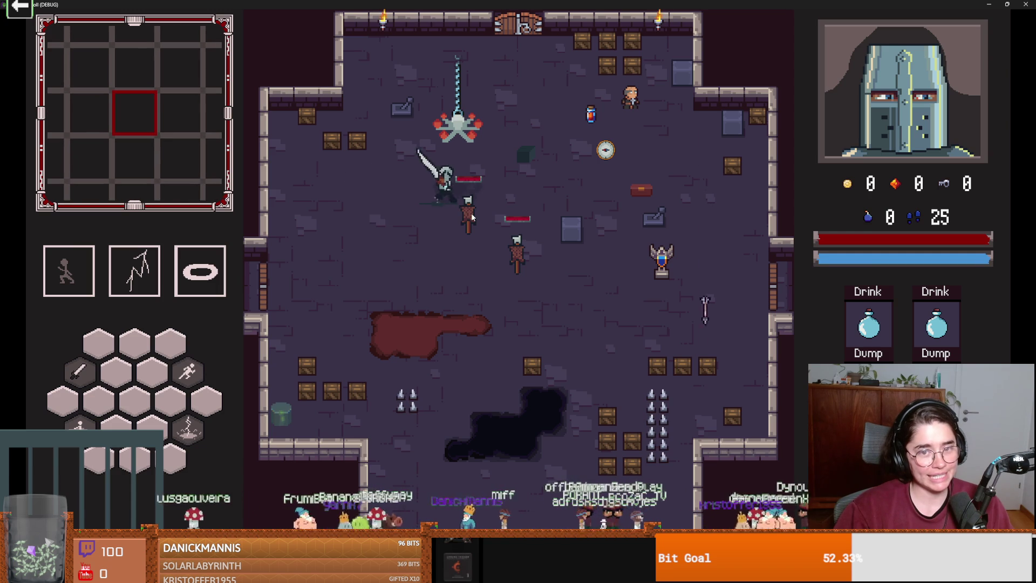
key("space")
key("w")
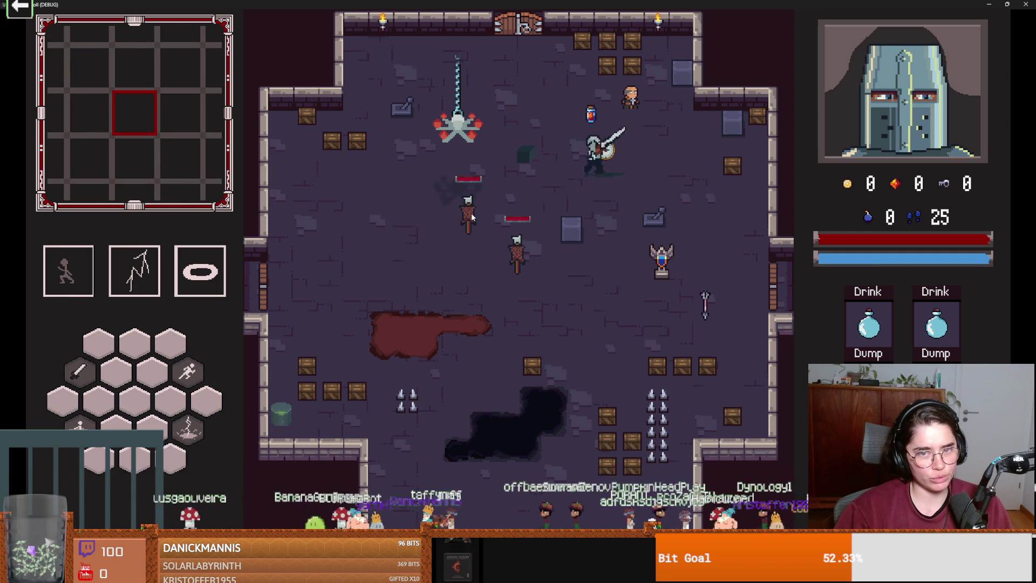
key("s")
key("a")
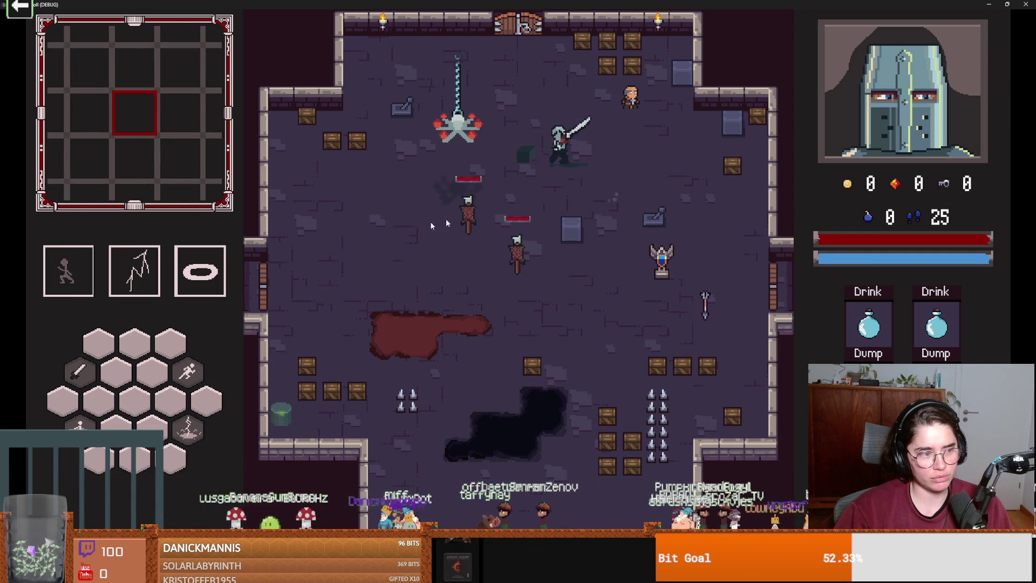
key("w")
key("space")
key("w")
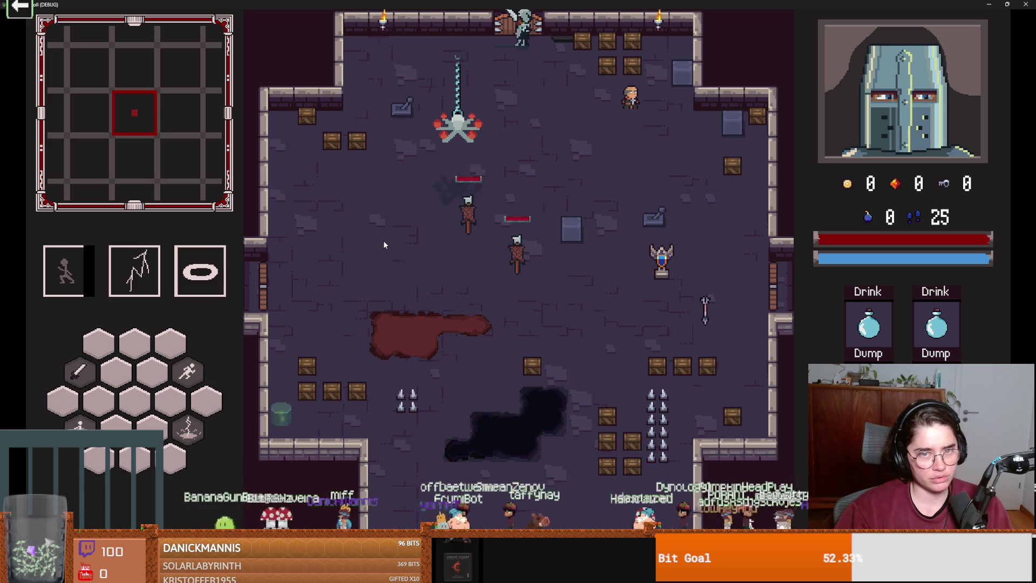
- End the run from the pause menu, close the Dungeon Roll window, and go to YouTube
key("Escape")
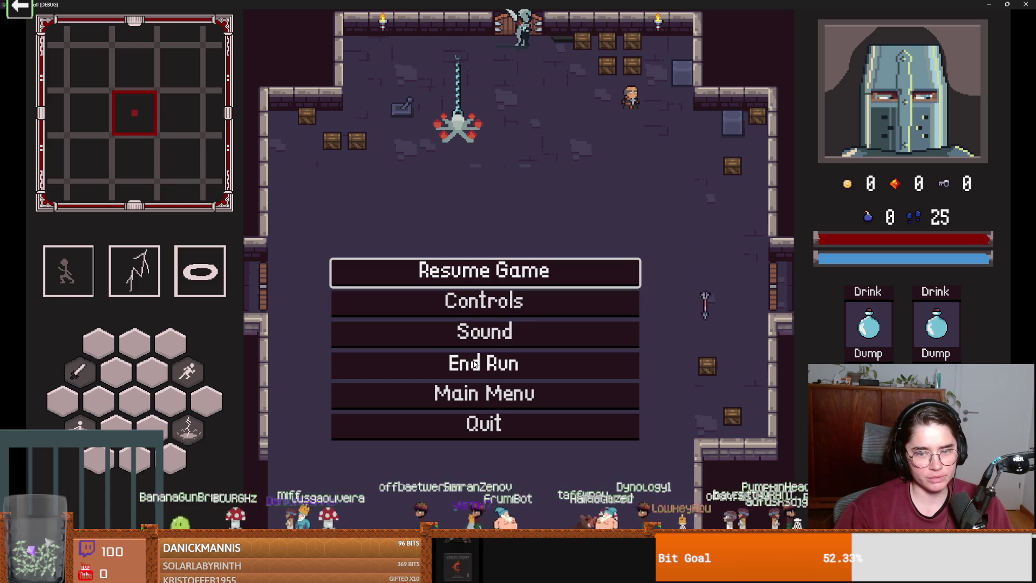
left_click(474, 361)
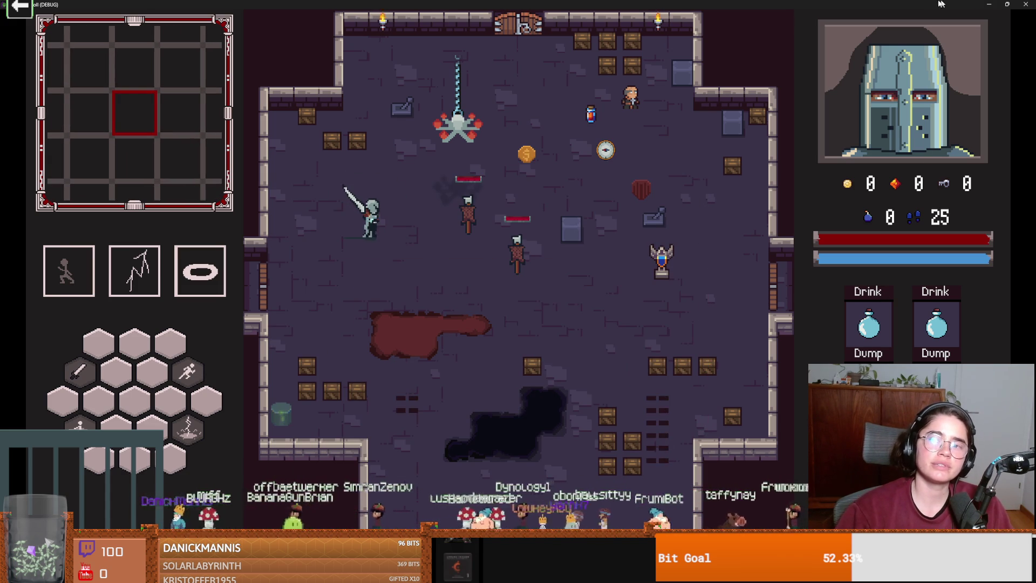
key("super+Down")
left_click(728, 111)
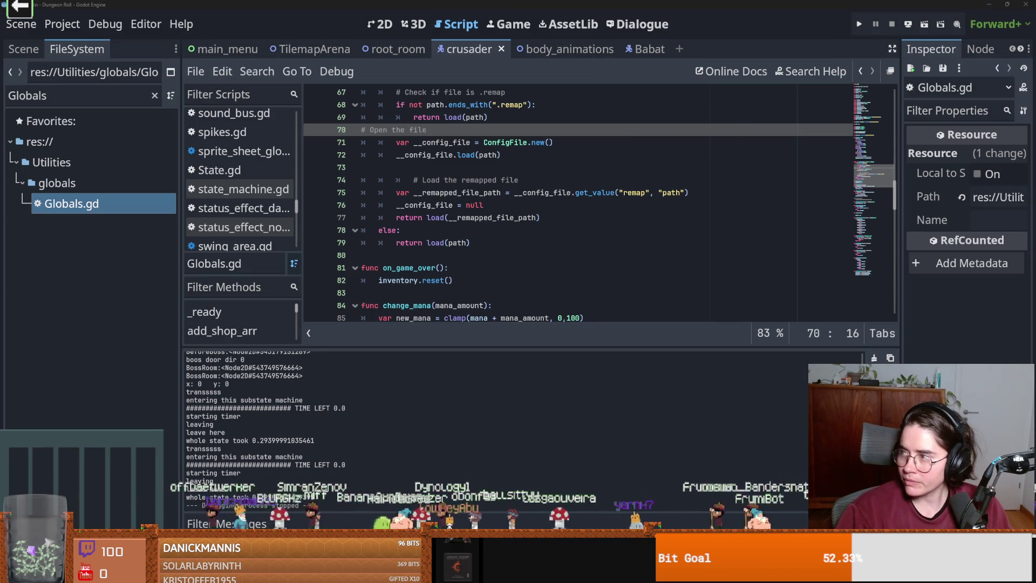
key("alt+Tab")
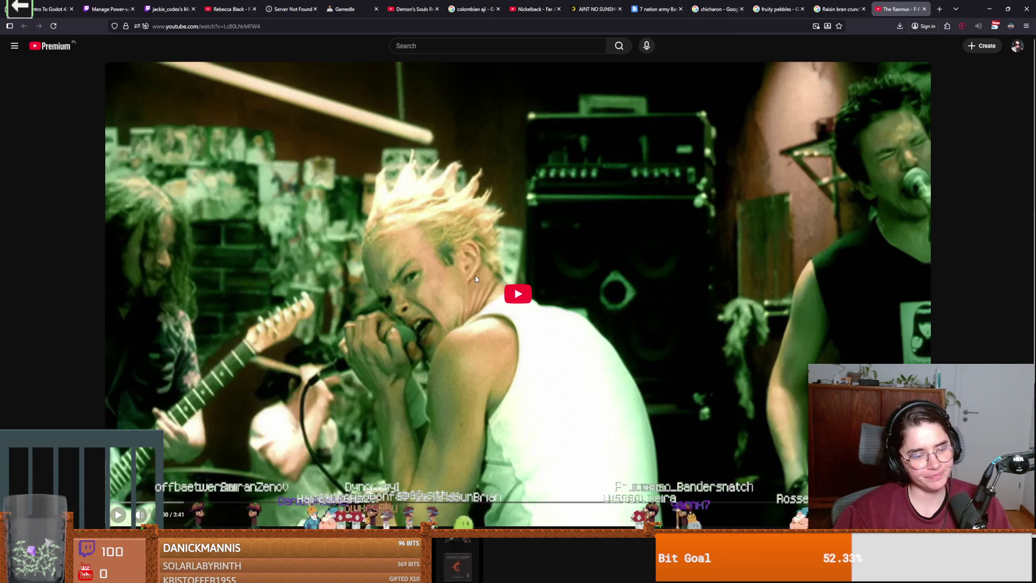
- Play The Rasmus - F-F-F-Falling, read its description, watch full screen, then pause
left_click(476, 279)
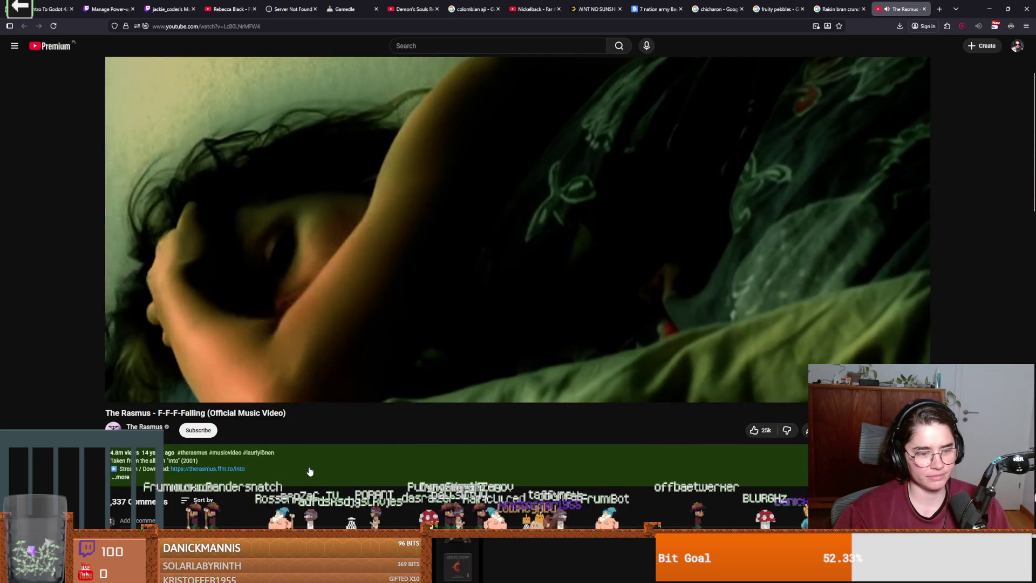
left_click(310, 471)
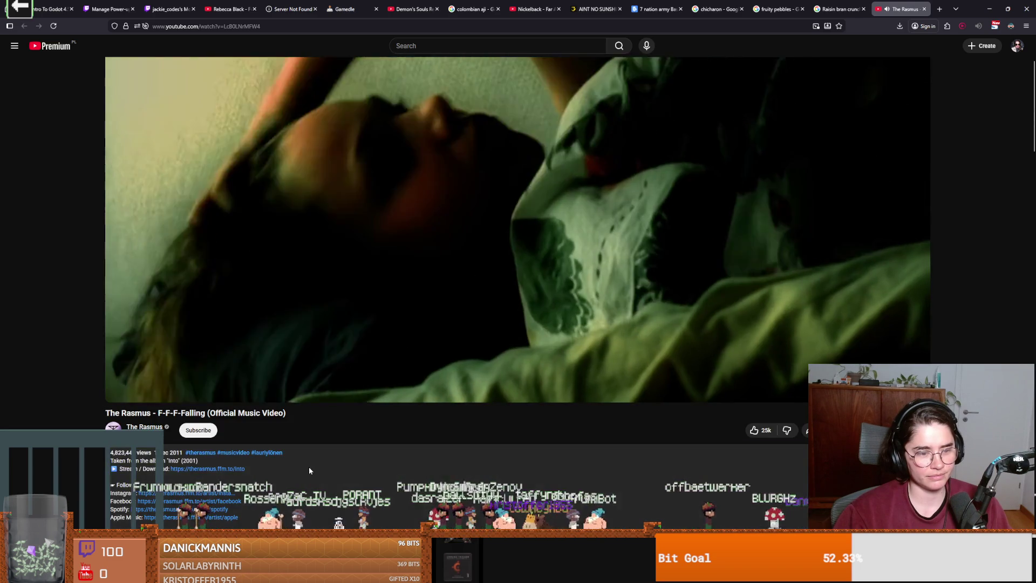
scroll(309, 471, "down", 3)
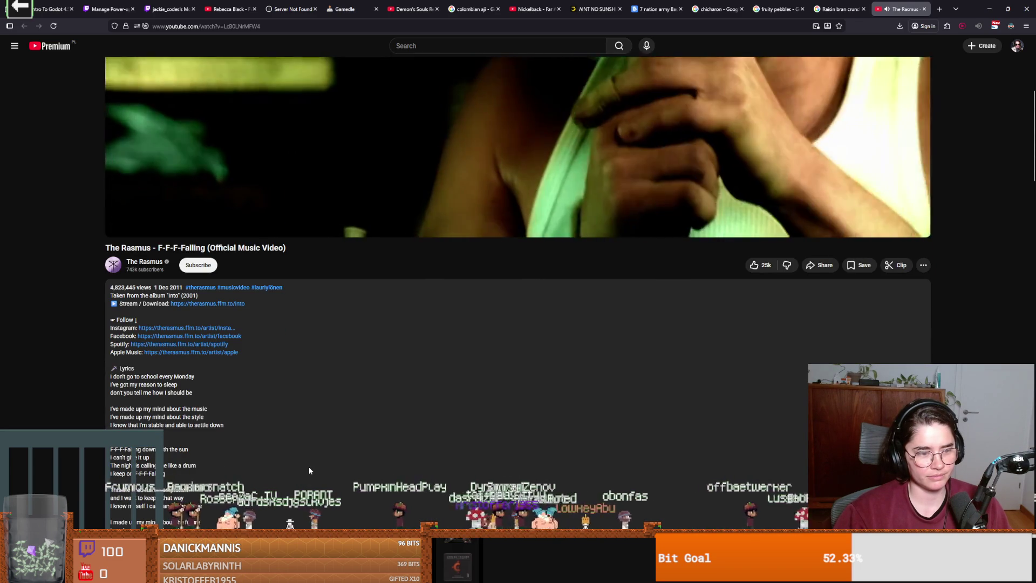
scroll(309, 467, "up", 5)
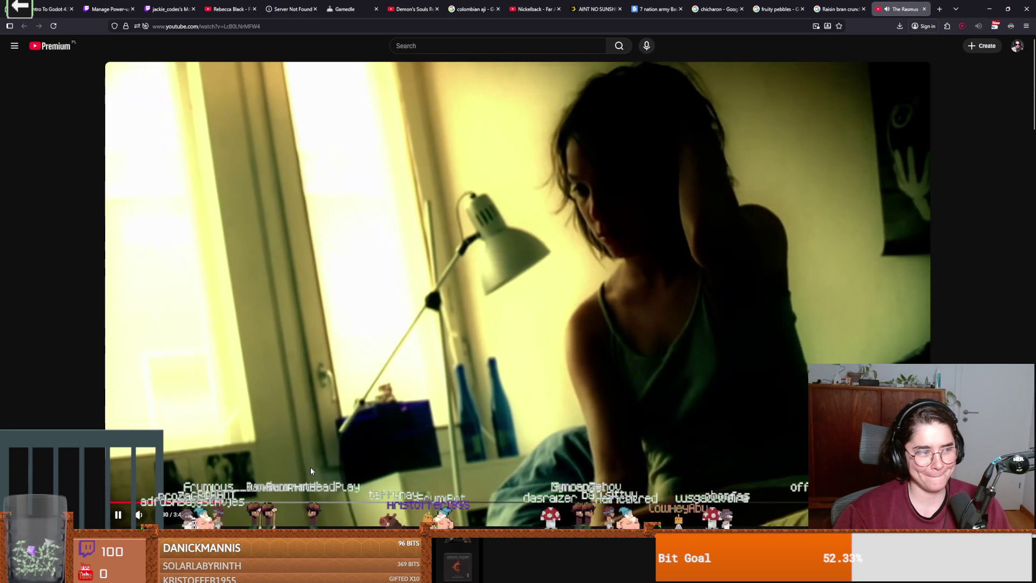
scroll(310, 467, "down", 3)
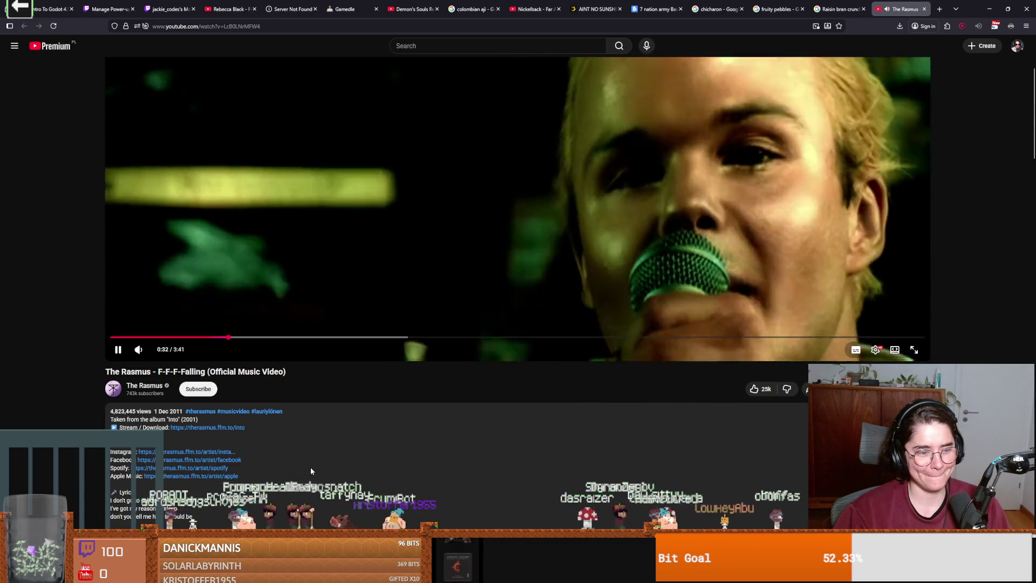
scroll(309, 467, "up", 2)
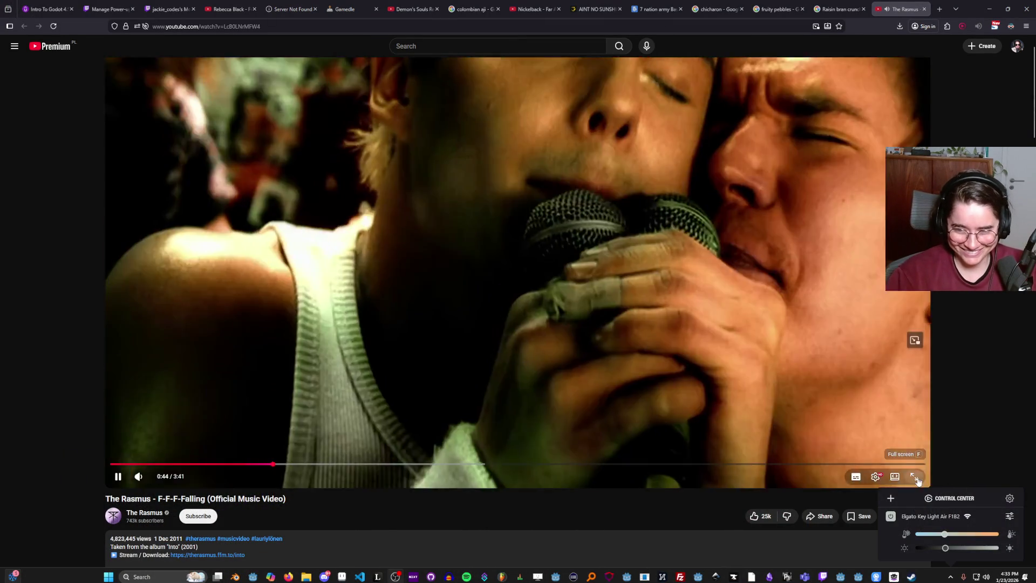
key("f")
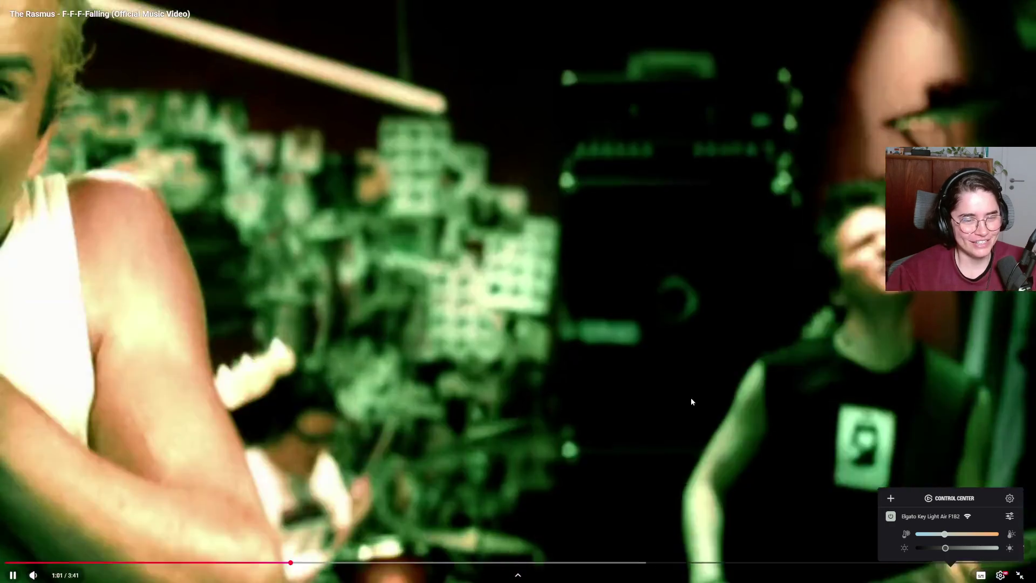
left_click(594, 375)
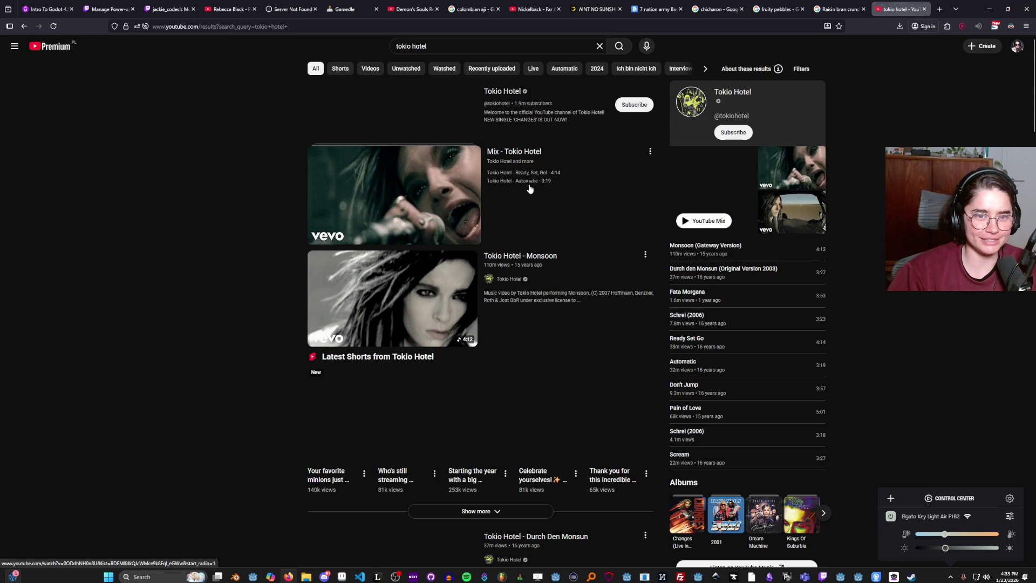
- Watch Tokio Hotel - Monsoon full screen, skipping ahead to the helicopter scene
left_click(423, 289)
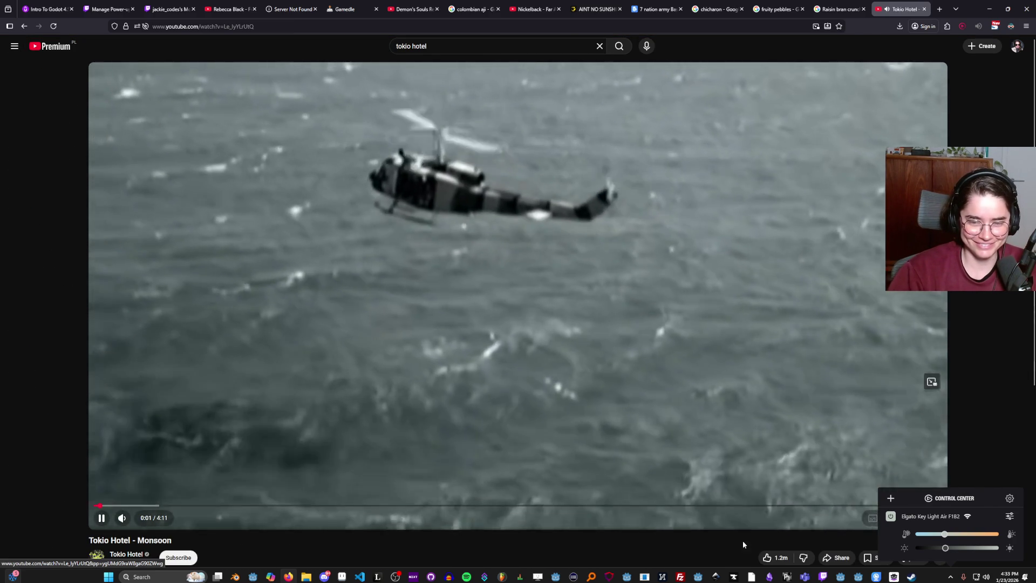
key("f")
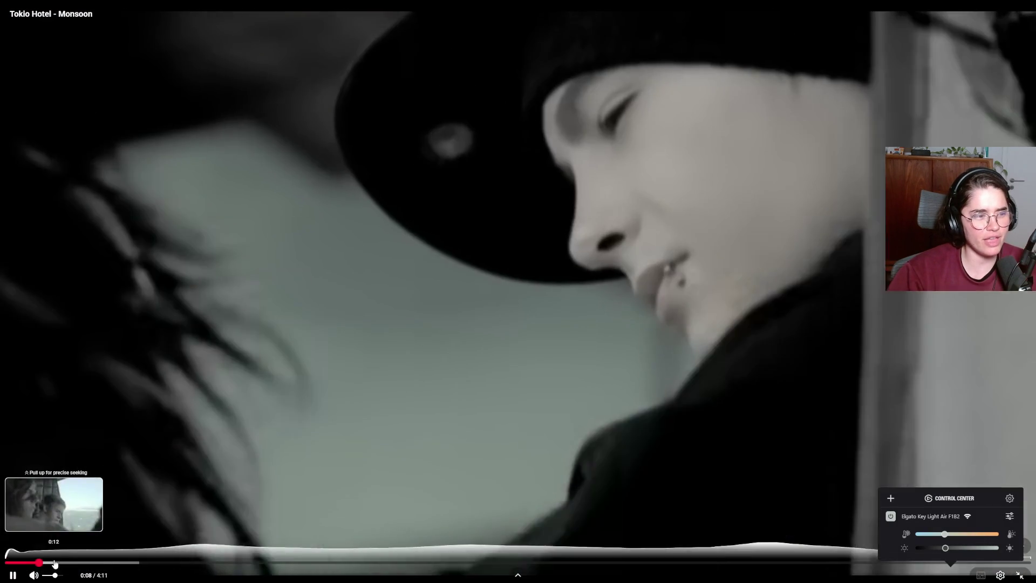
left_click(55, 563)
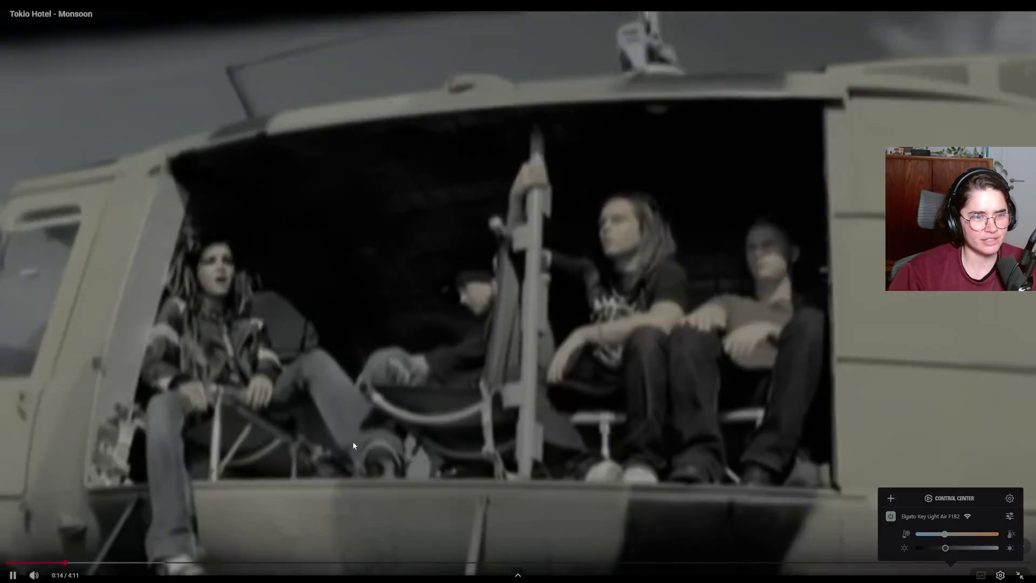
double_click(461, 266)
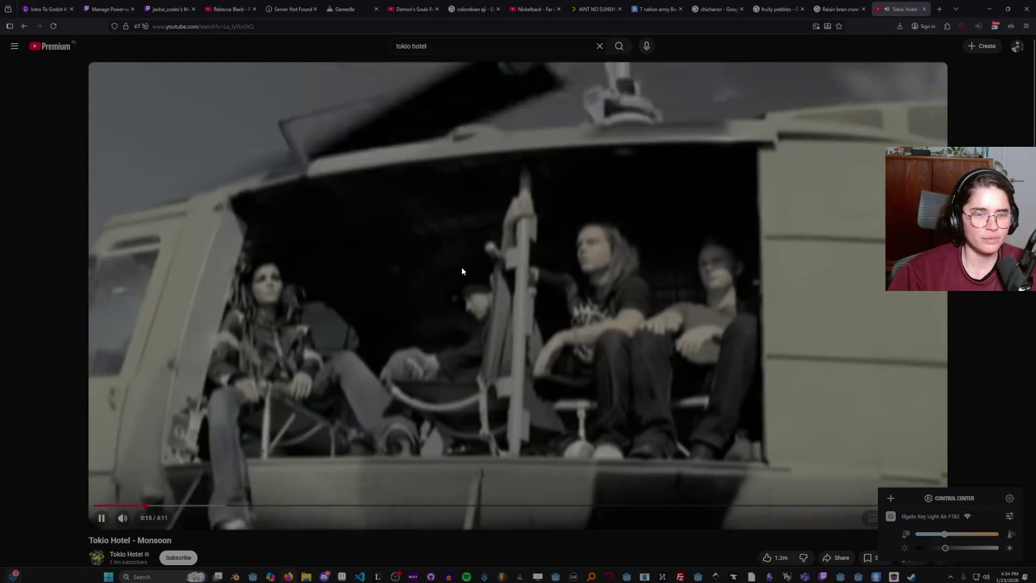
- Search YouTube for 'tokio hotel monsoon' using the search suggestion
scroll(440, 378, "down", 4)
scroll(440, 377, "up", 4)
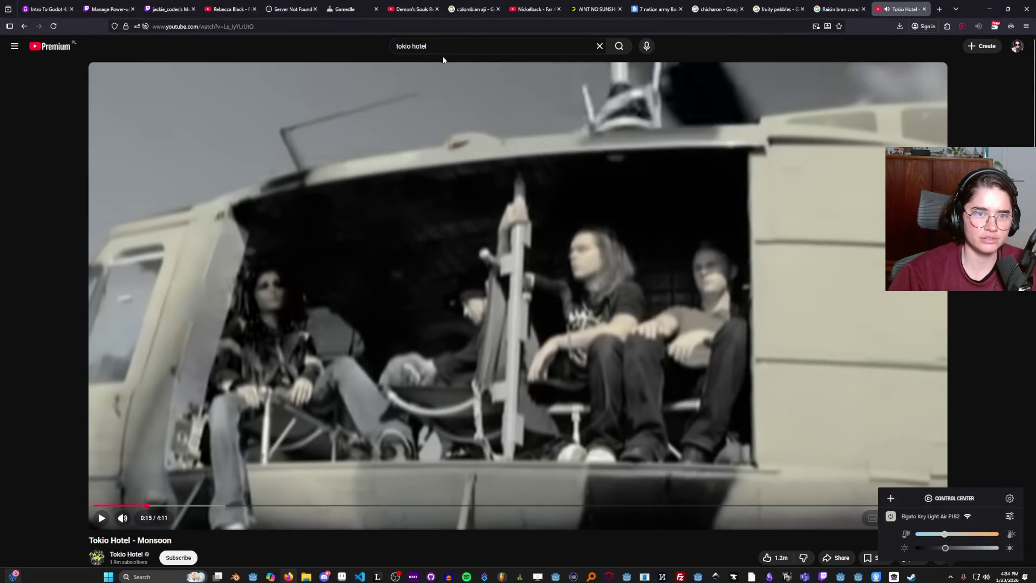
left_click(441, 48)
left_click(440, 68)
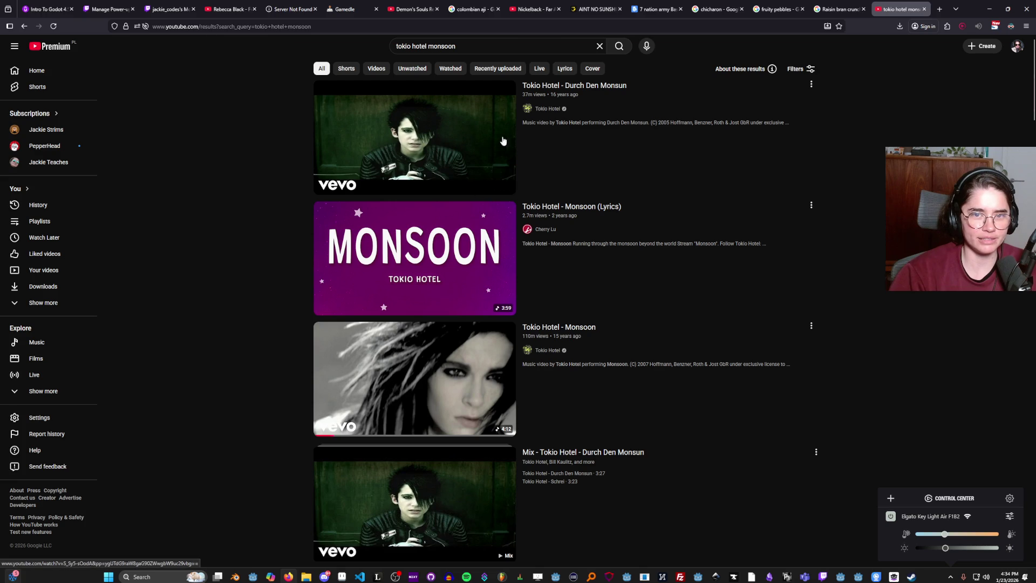
- Watch Tokio Hotel - Durch Den Monsun full screen to about 1:49, then return to the watch page
left_click(687, 279)
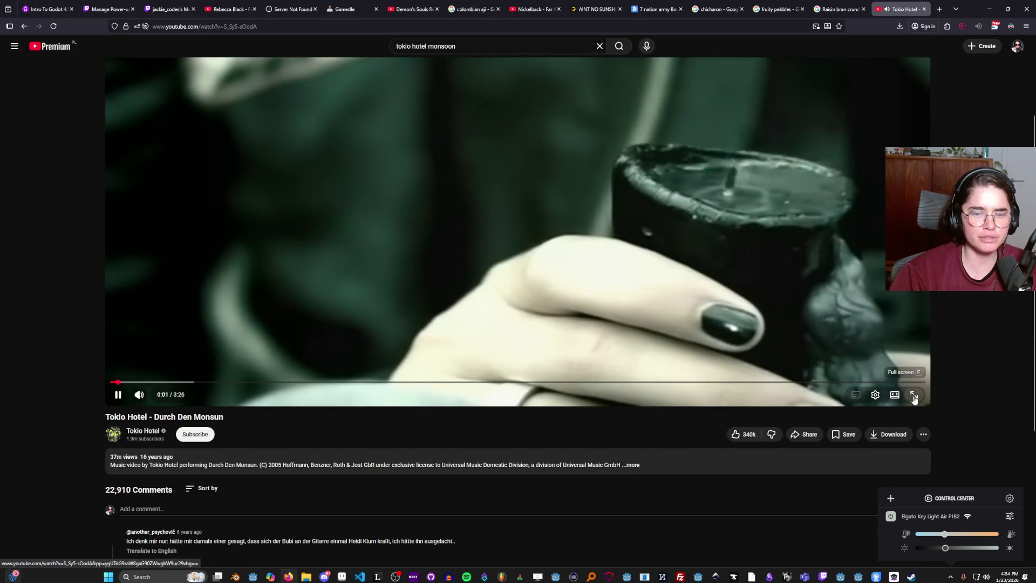
left_click(914, 398)
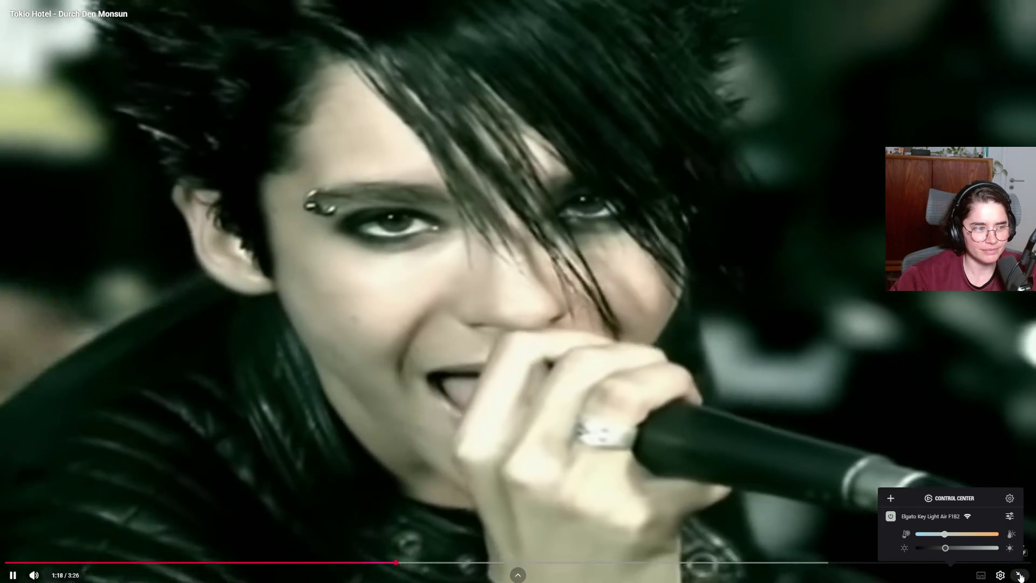
left_click(1019, 576)
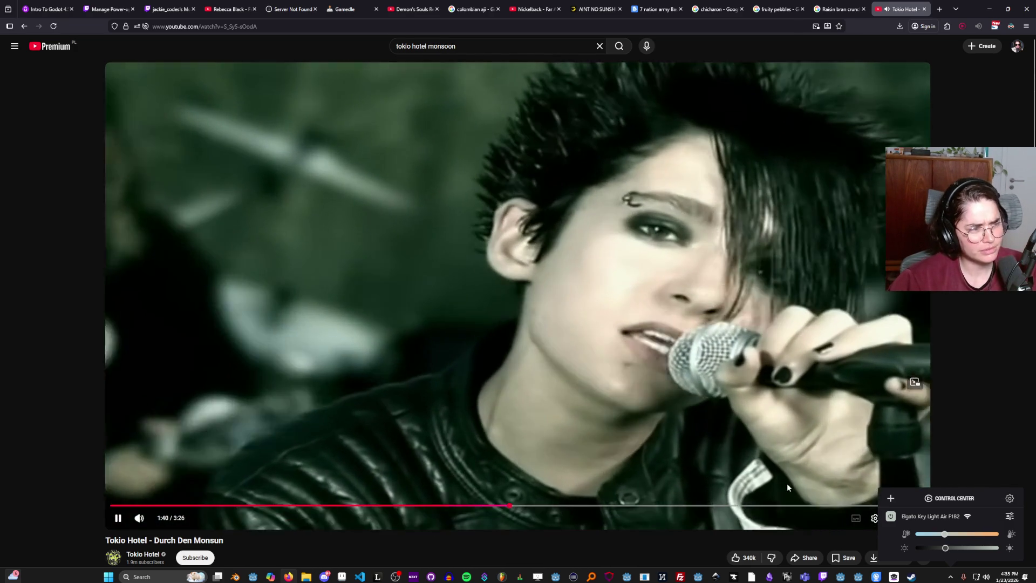
scroll(966, 475, "down", 3)
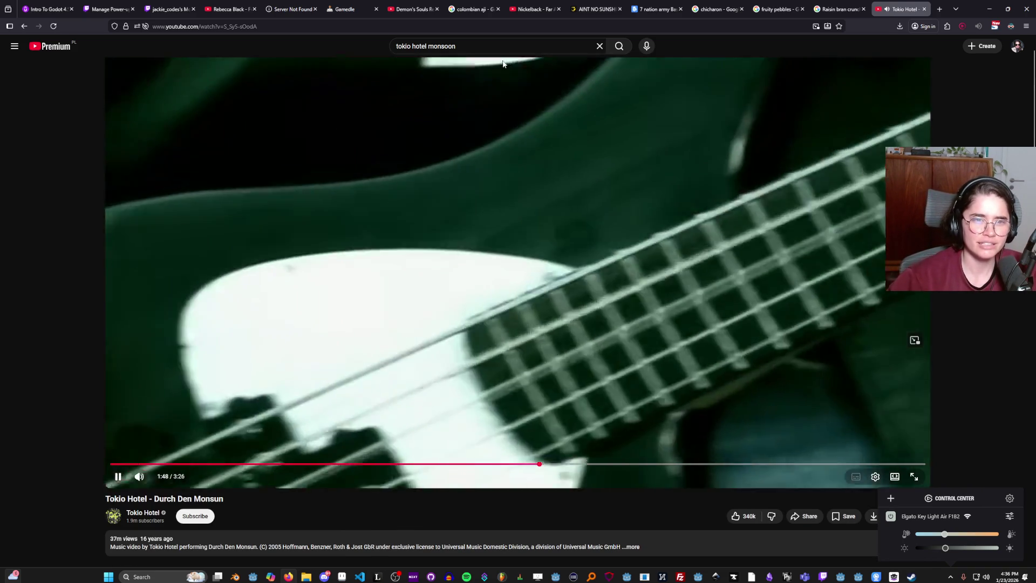
left_click(460, 49)
key("Return")
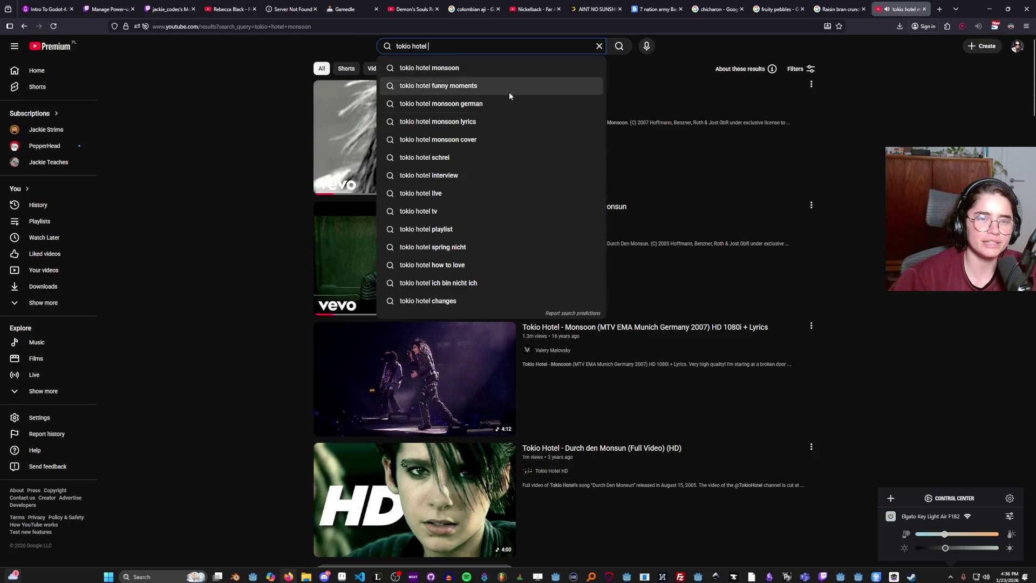
- Search for 'tokio hotel monsoon german' and browse the live Durch den Monsun results
left_click(511, 89)
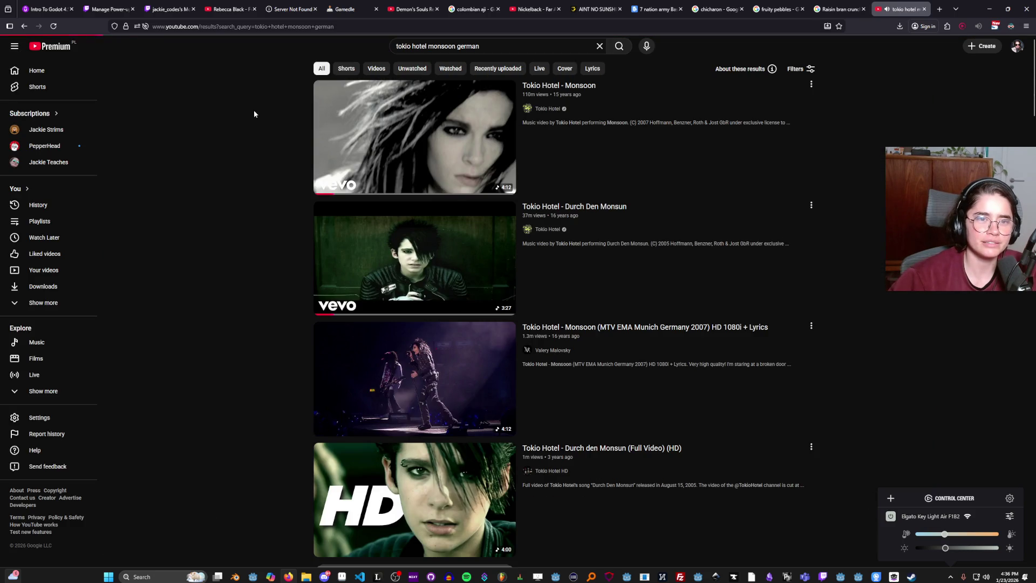
mouse_move(406, 144)
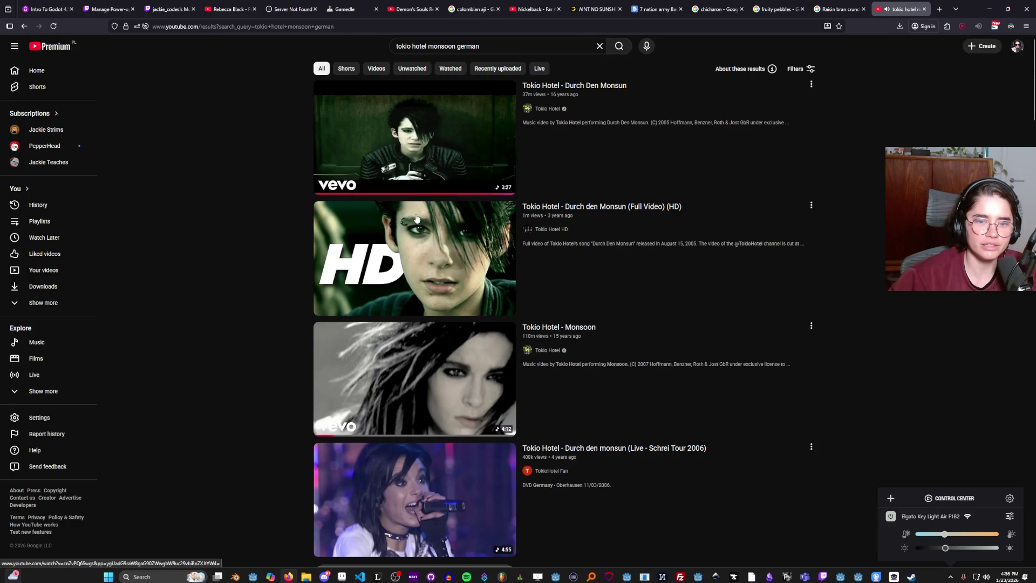
scroll(385, 221, "down", 6)
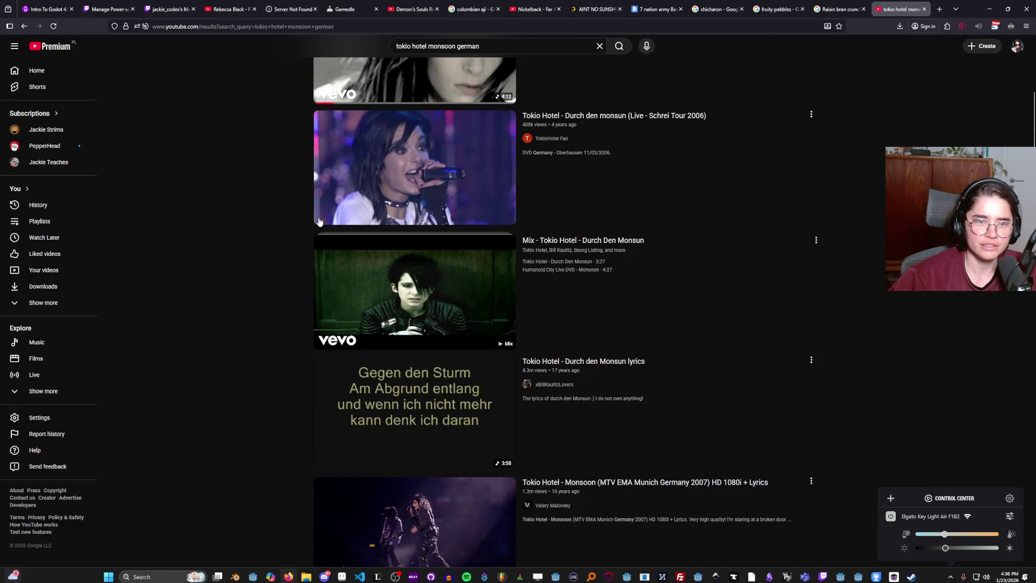
scroll(305, 217, "down", 3)
scroll(306, 215, "down", 5)
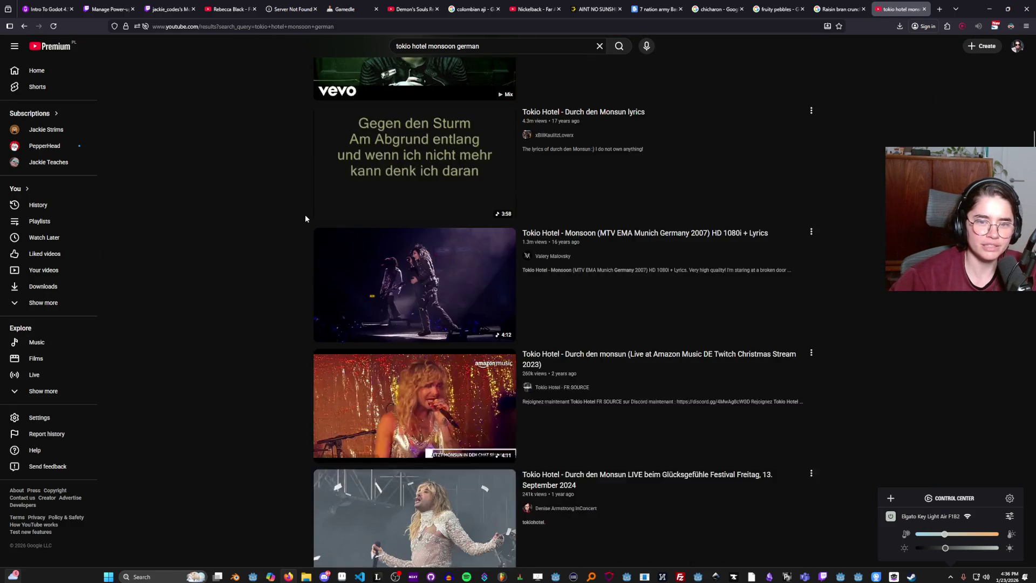
scroll(305, 216, "up", 2)
scroll(324, 227, "down", 3)
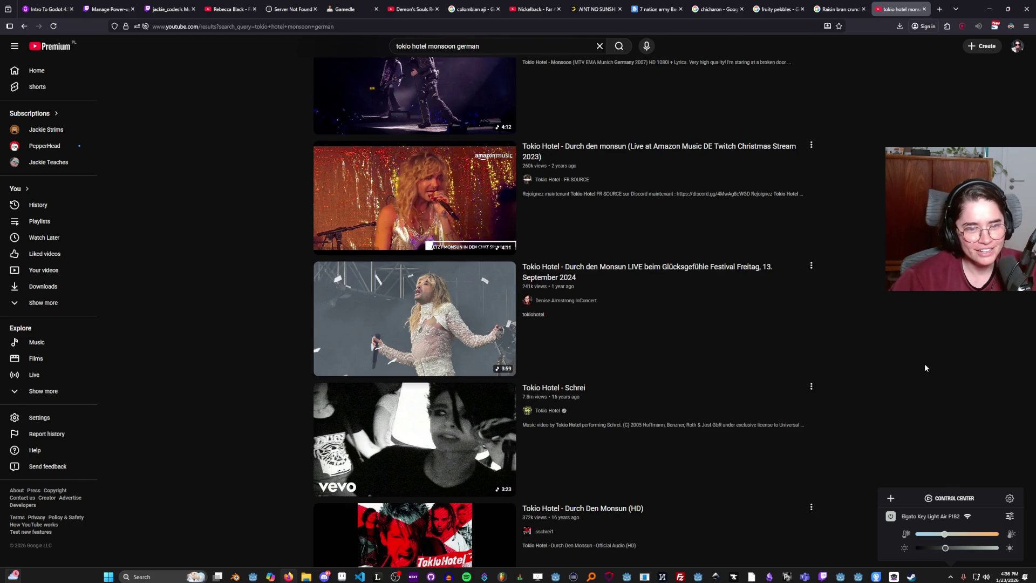
scroll(924, 361, "down", 2)
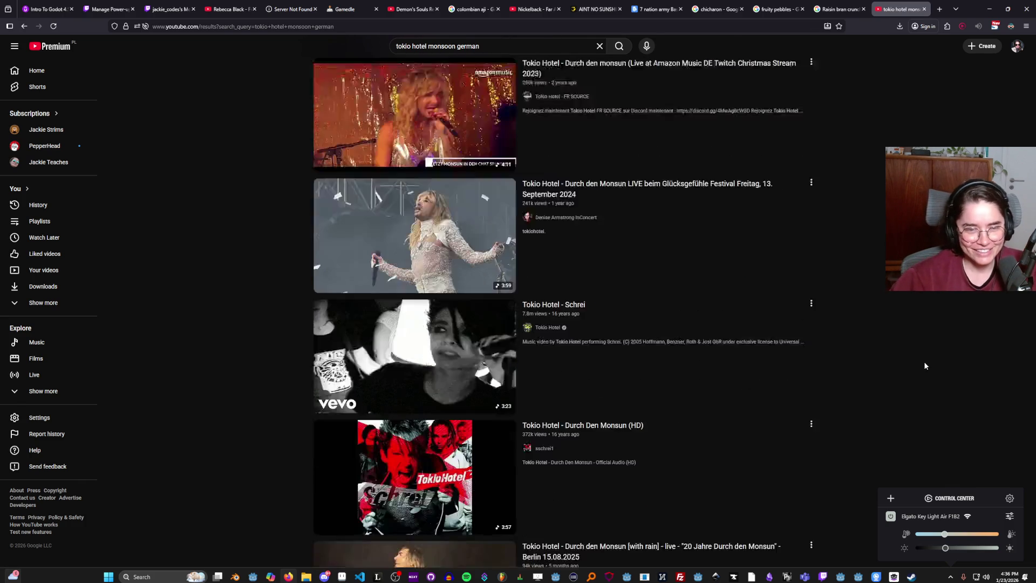